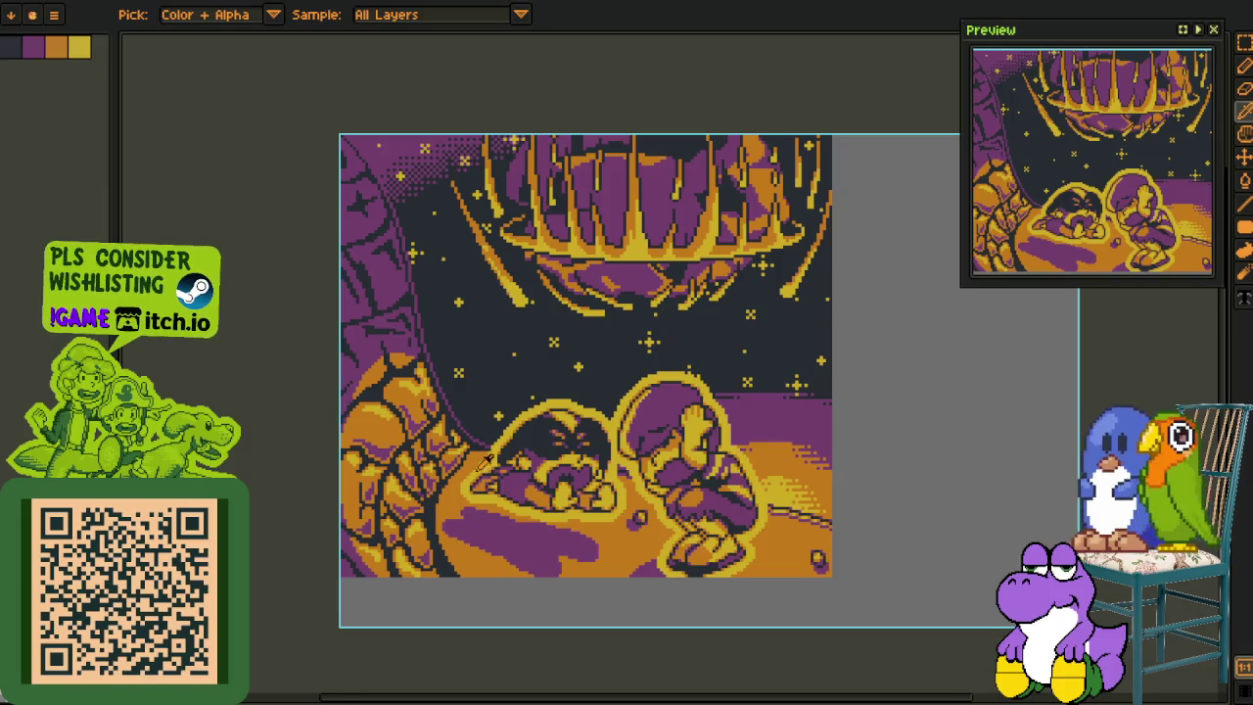
# Step: Zoom in on the orange ground and draw the pebble's dark pixel outline with the Pencil
pyautogui.scroll(5, 570, 477)
pyautogui.press('o')
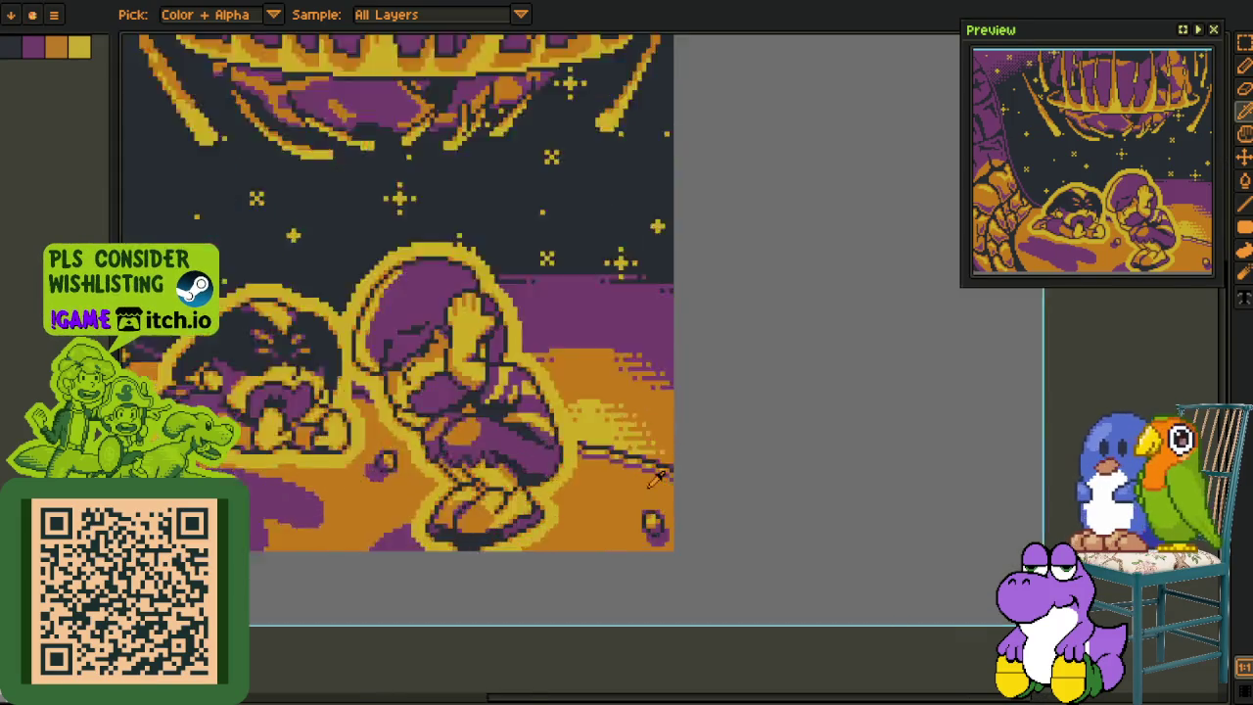
pyautogui.press('b')
pyautogui.scroll(1, 478, 432)
pyautogui.click(451, 412)
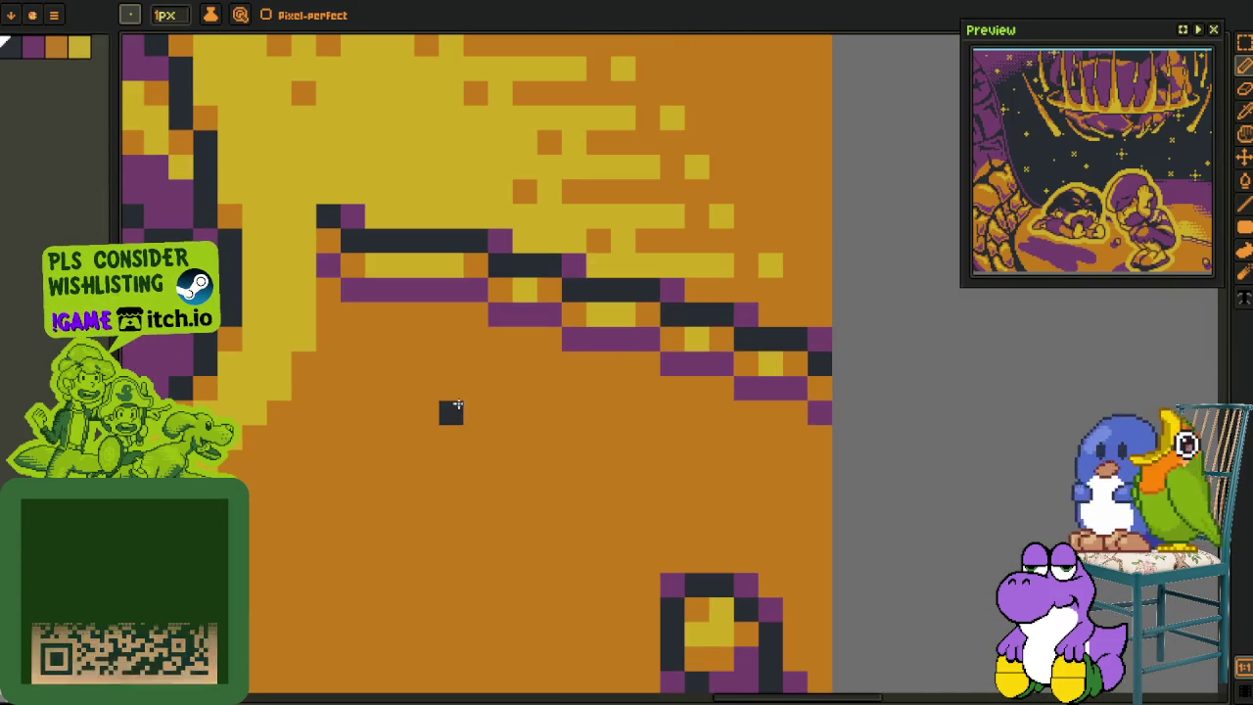
pyautogui.click(550, 510)
pyautogui.click(476, 437)
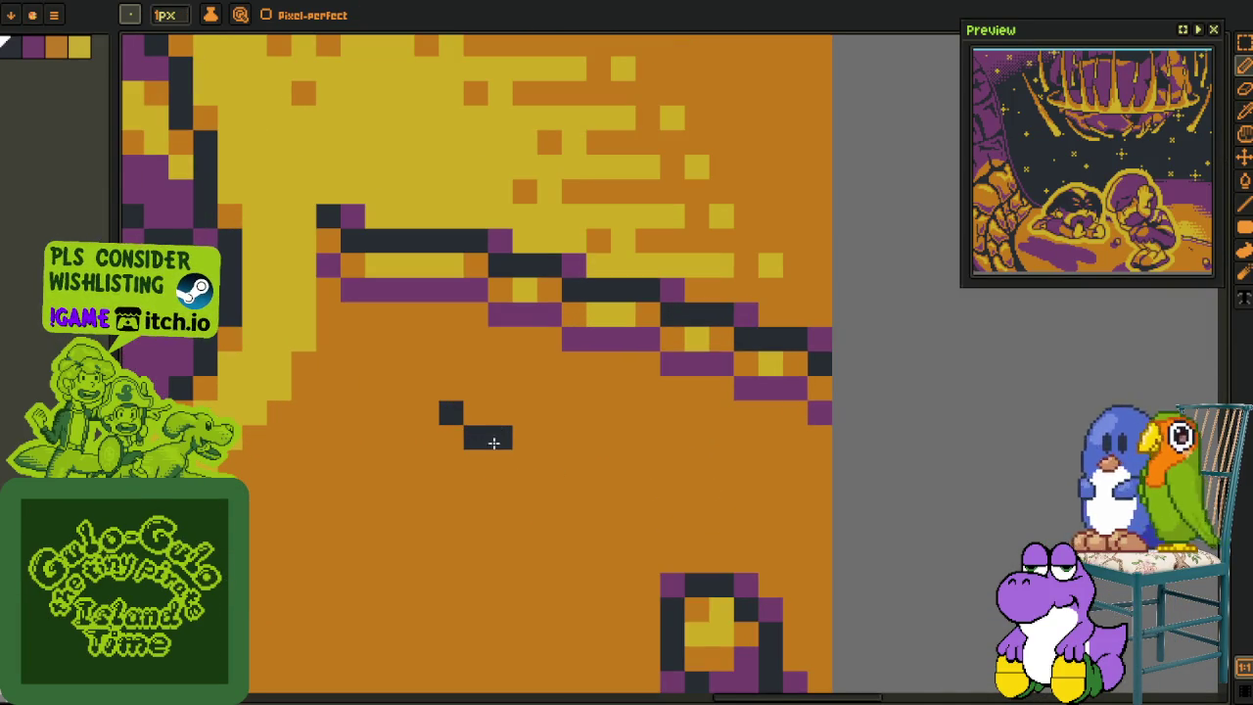
pyautogui.hotkey('ctrl', 'z')
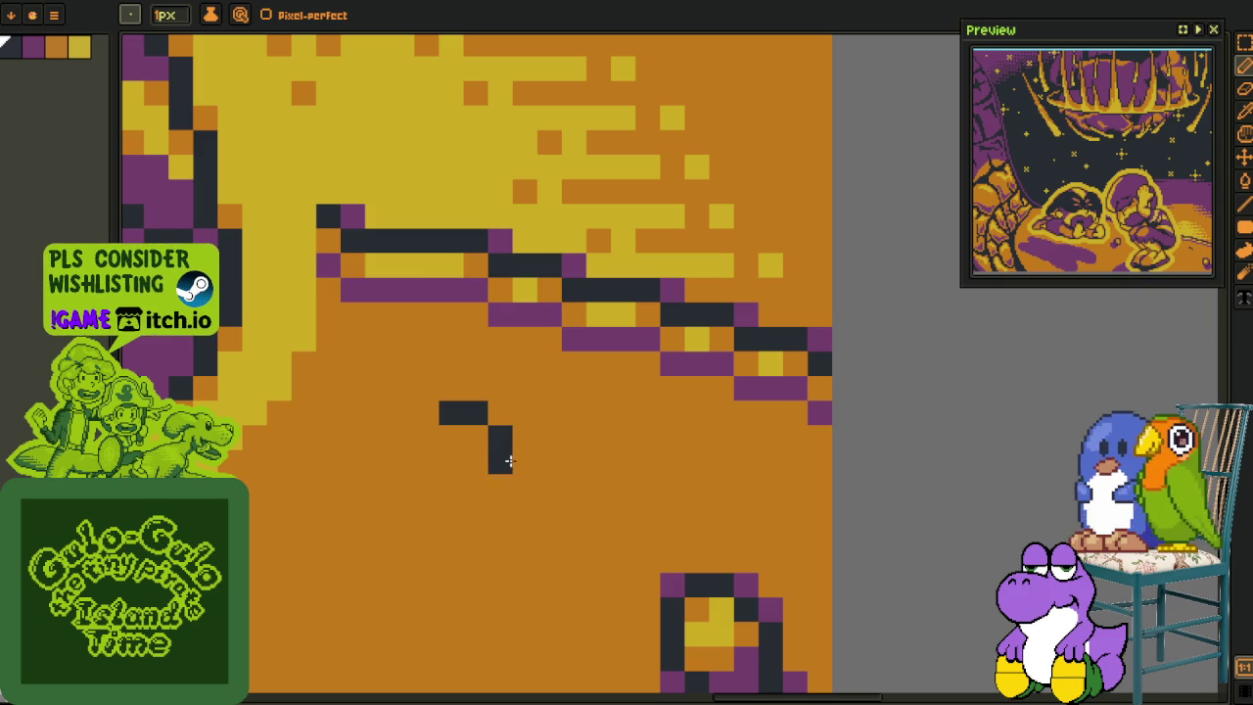
pyautogui.click(524, 461)
pyautogui.moveTo(426, 437); pyautogui.dragTo(426, 461)
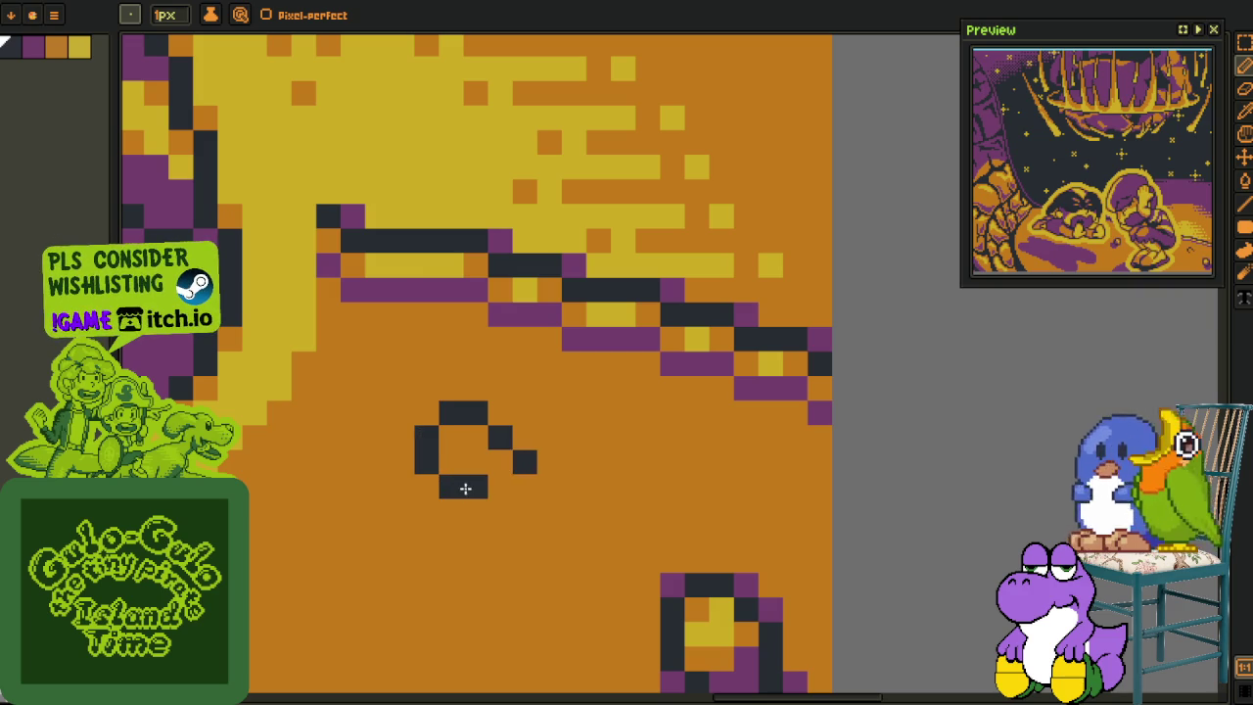
# Step: Sample the yellow from the artwork for the pebble highlight, then fill the gap beside it dark
pyautogui.press('o')
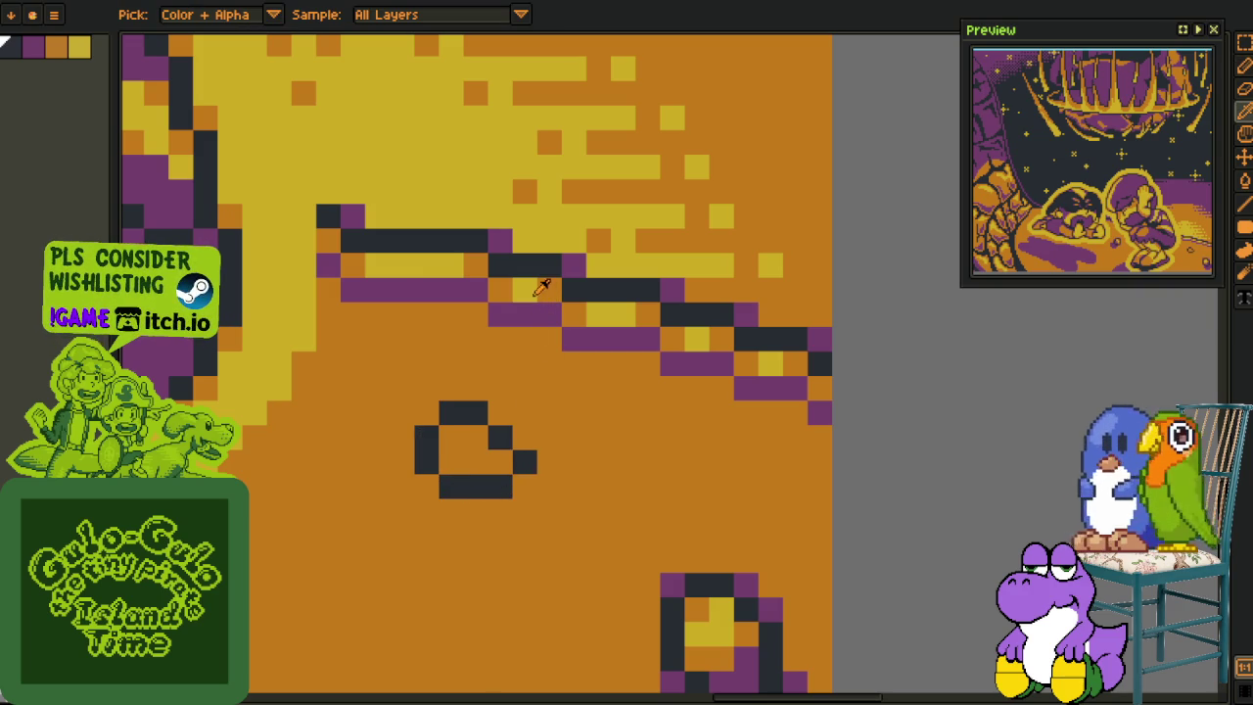
pyautogui.keyDown('alt'); pyautogui.click(535, 292); pyautogui.keyUp('alt')
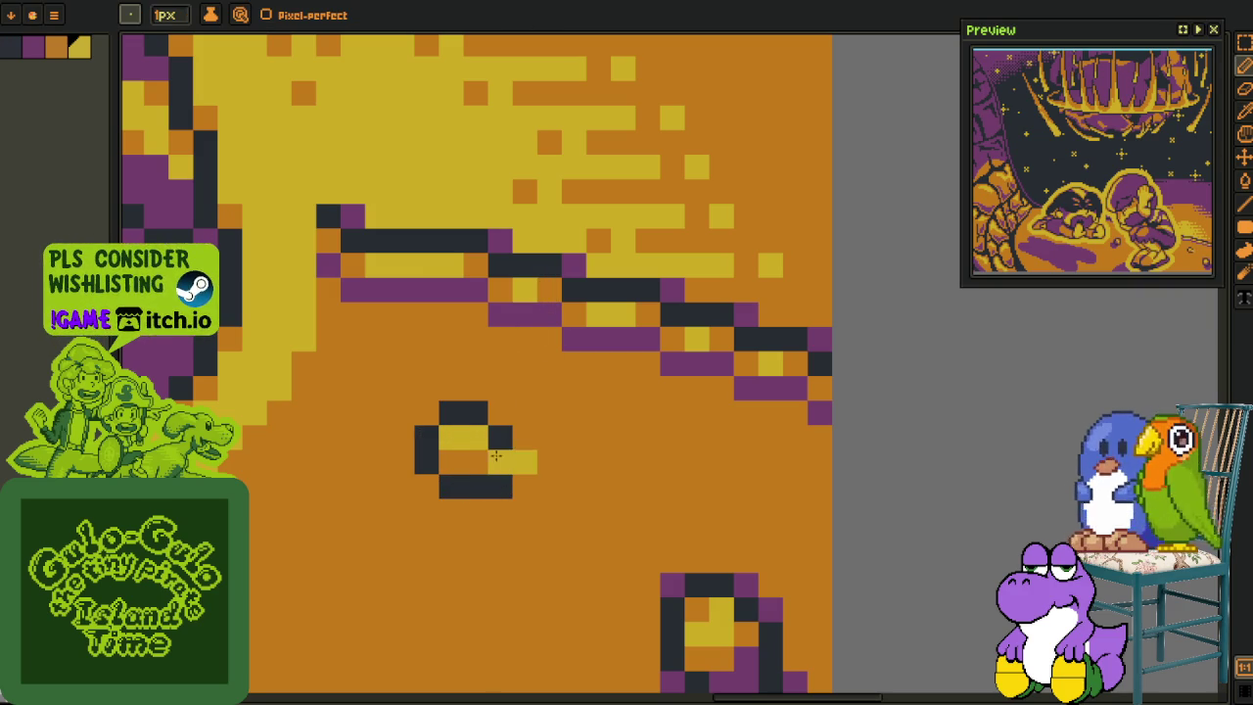
pyautogui.press('alt')
pyautogui.click(524, 463)
pyautogui.press('alt')
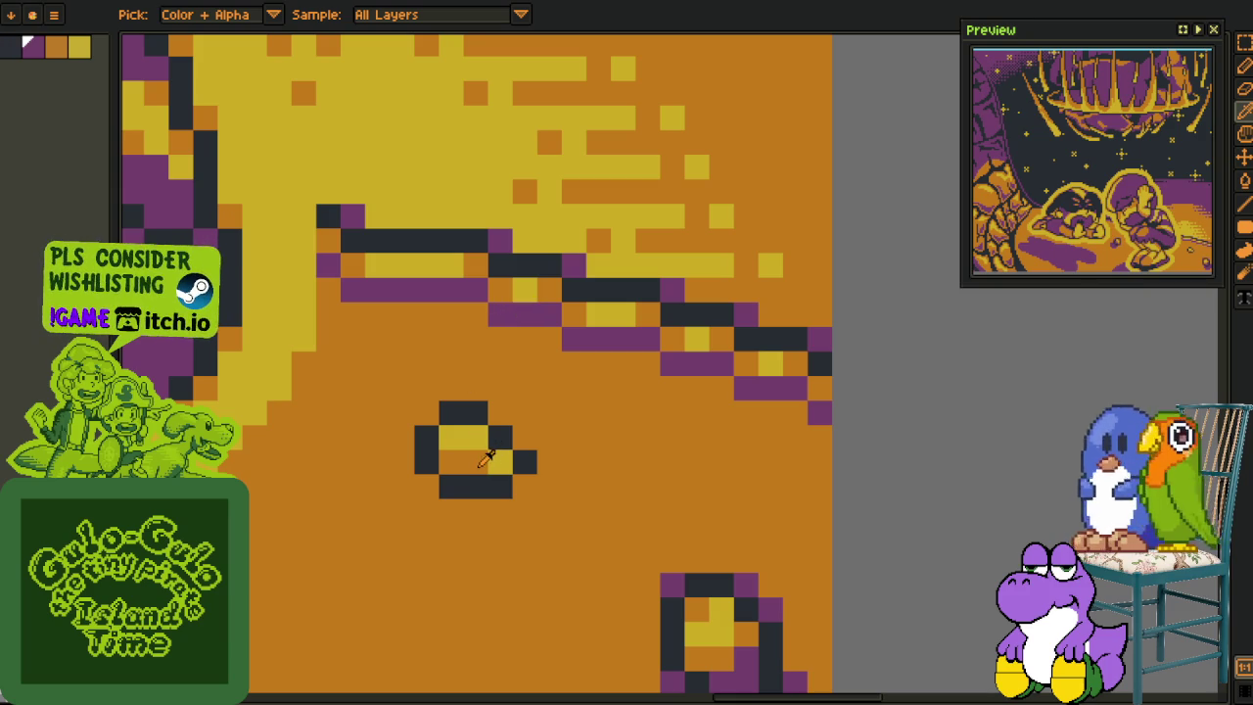
# Step: Pick the purple shadow colour and paint the pebble's corner and side pixels purple
pyautogui.click(426, 412)
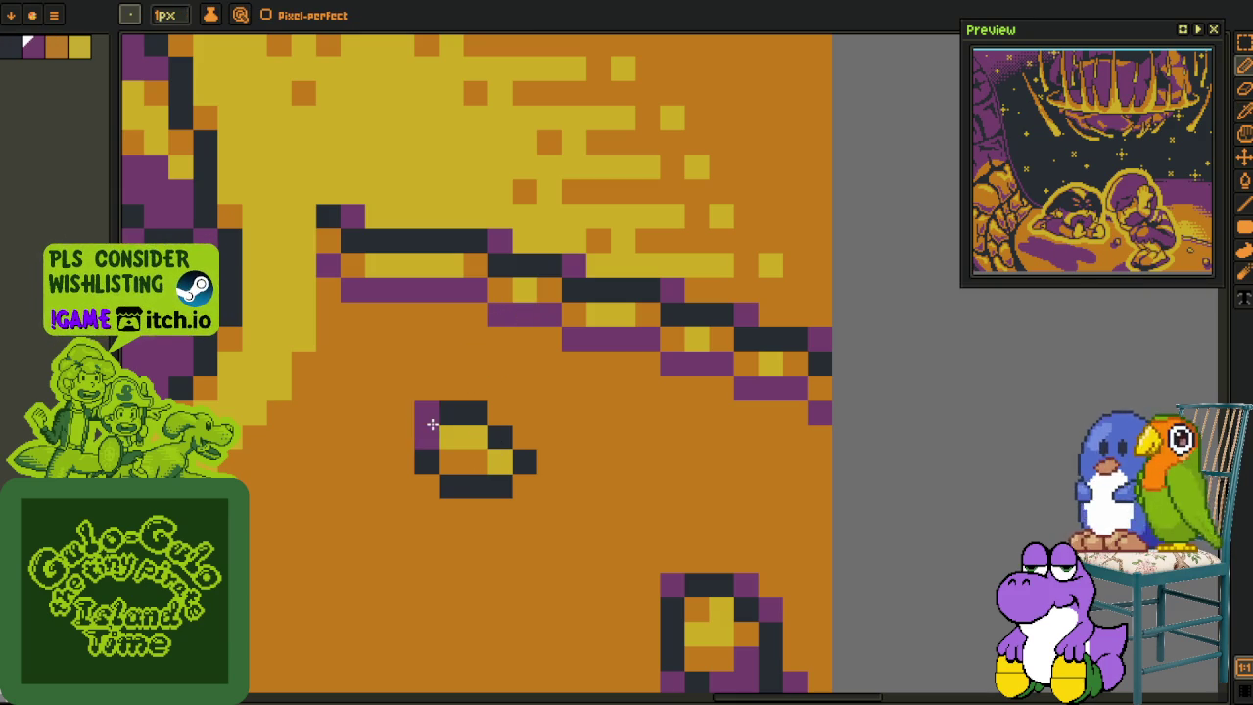
pyautogui.click(426, 462)
pyautogui.click(426, 487)
pyautogui.click(524, 487)
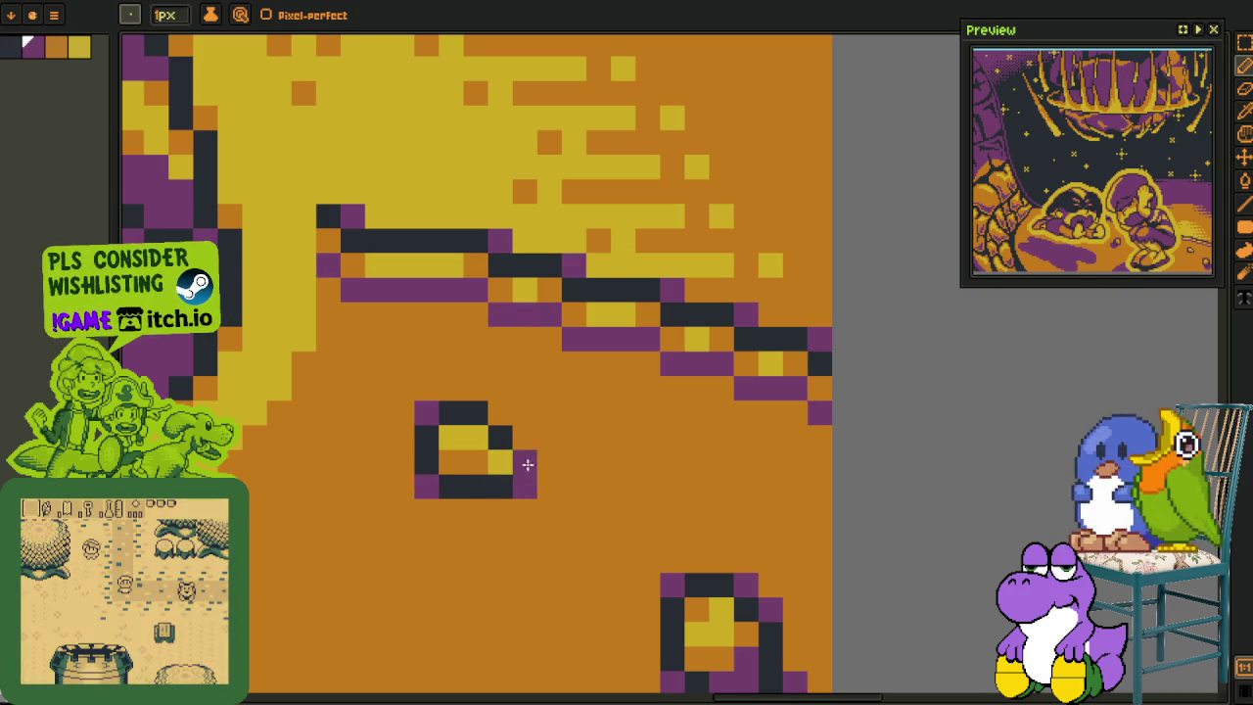
pyautogui.click(524, 437)
pyautogui.click(500, 413)
# Step: Paint a purple shadow along and under the pebble's bottom, undoing a stray column
pyautogui.moveTo(403, 478)
pyautogui.mouseDown()
pyautogui.moveTo(402, 504)
pyautogui.moveTo(476, 509)
pyautogui.mouseUp()
pyautogui.click(402, 438)
pyautogui.moveTo(377, 485)
pyautogui.mouseDown()
pyautogui.moveTo(377, 510)
pyautogui.moveTo(475, 533)
pyautogui.mouseUp()
pyautogui.hotkey('ctrl', 'z')
pyautogui.click(492, 512)
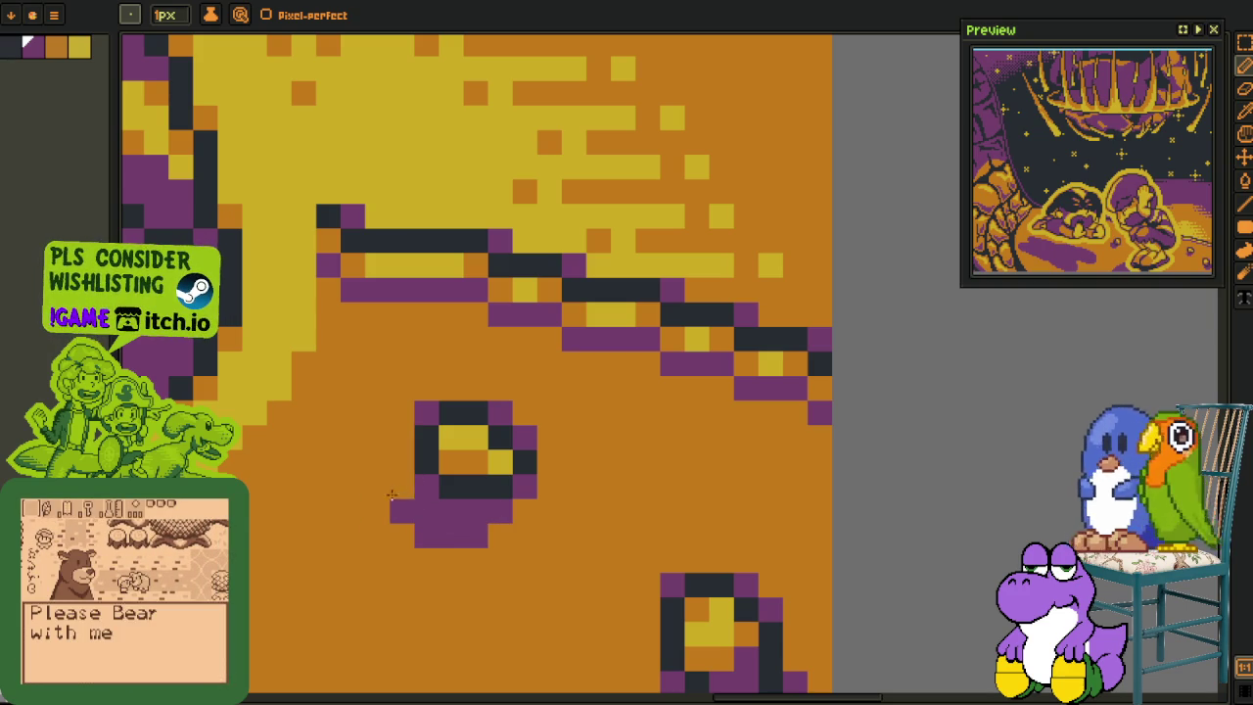
pyautogui.scroll(-3, 470, 519)
pyautogui.scroll(-1, 554, 510)
pyautogui.scroll(-1, 554, 511)
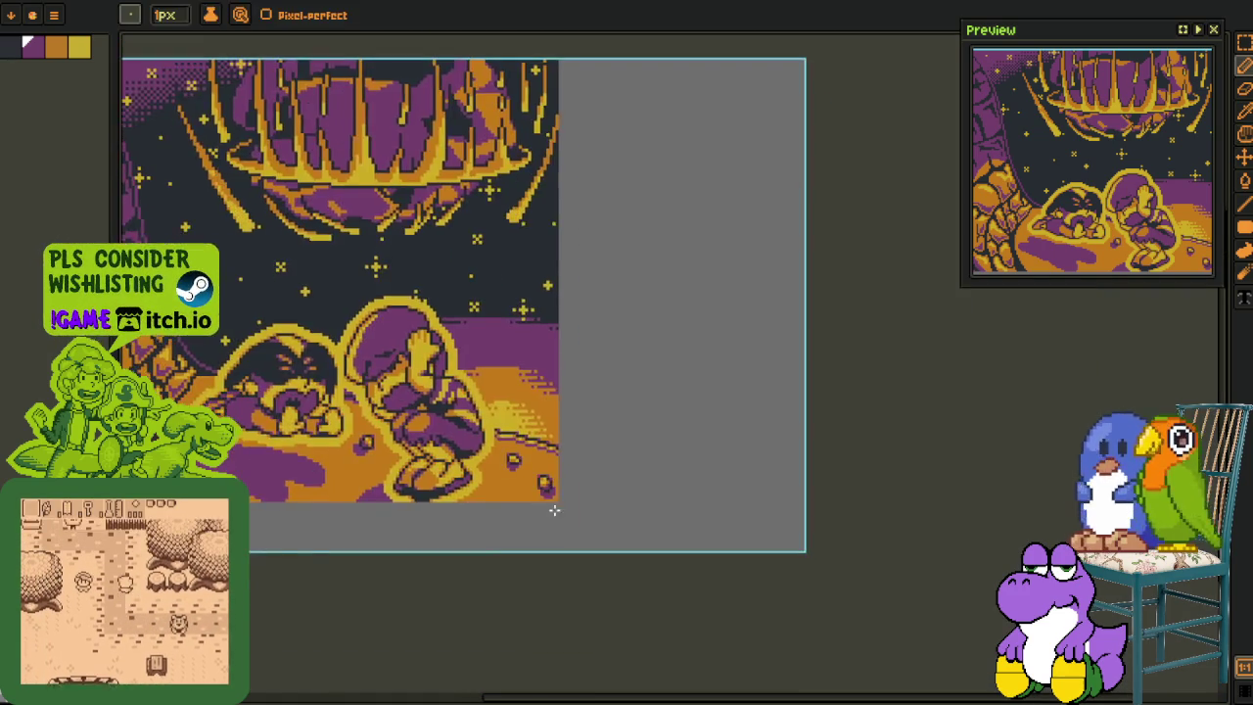
# Step: Show the timeline and save both the leaping-character project and the edited scene project
pyautogui.scroll(-1, 554, 510)
pyautogui.press('i')
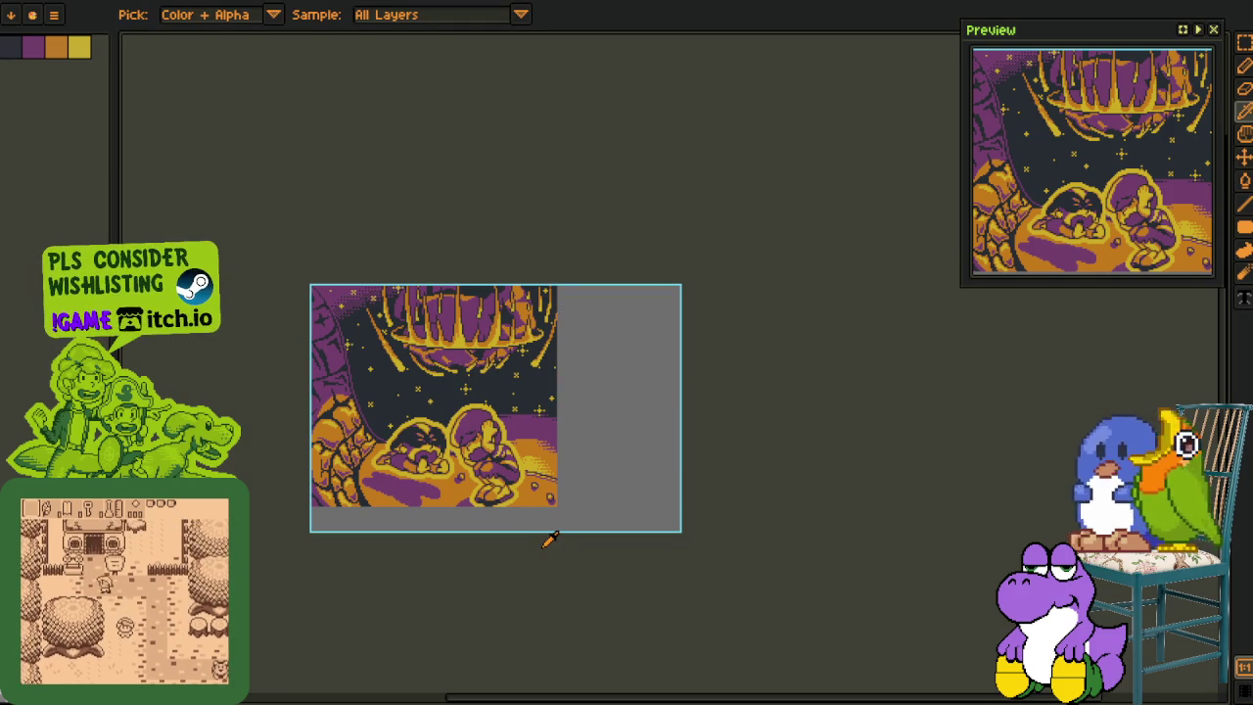
pyautogui.press('Tab')
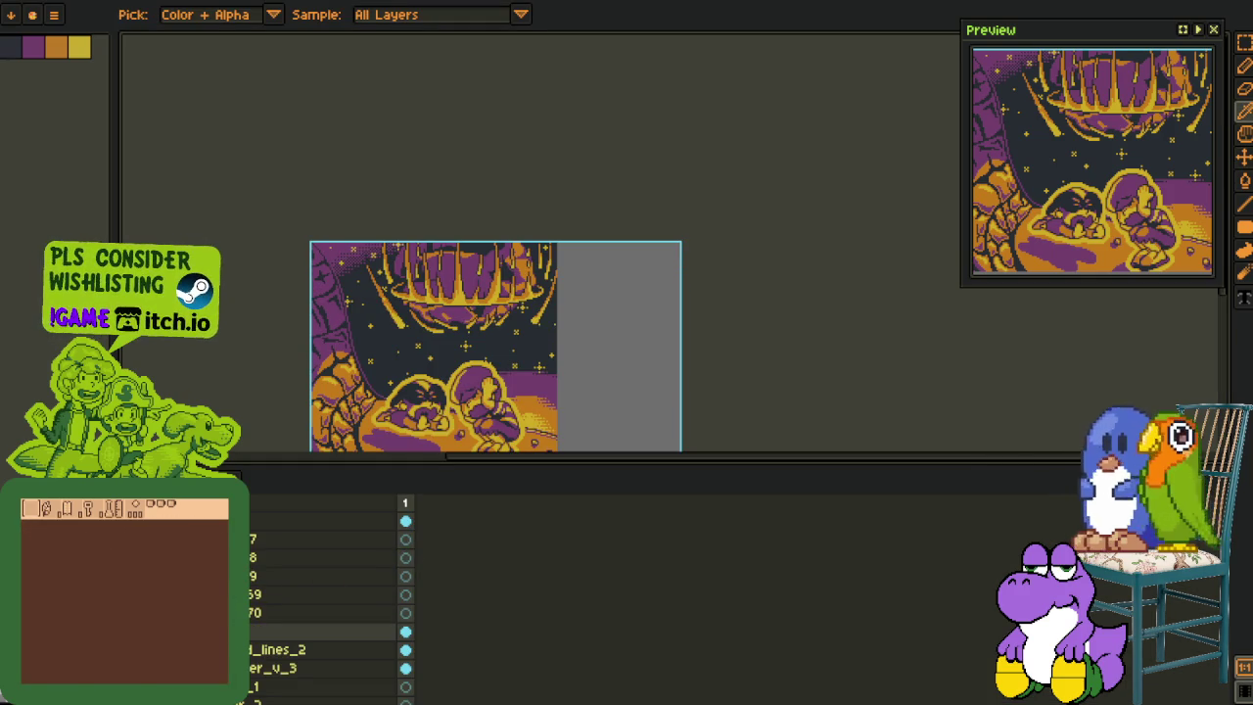
pyautogui.hotkey('ctrl', 'Tab')
pyautogui.moveTo(464, 390); pyautogui.dragTo(474, 315)
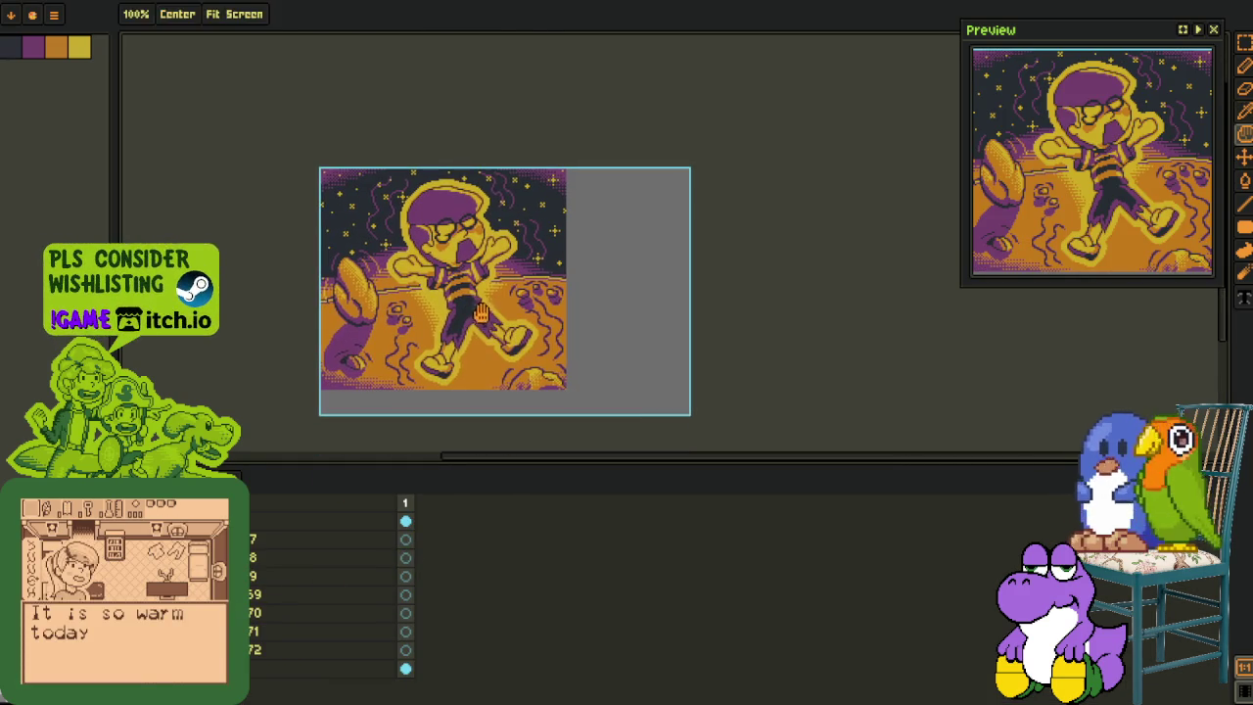
pyautogui.hotkey('ctrl', 's')
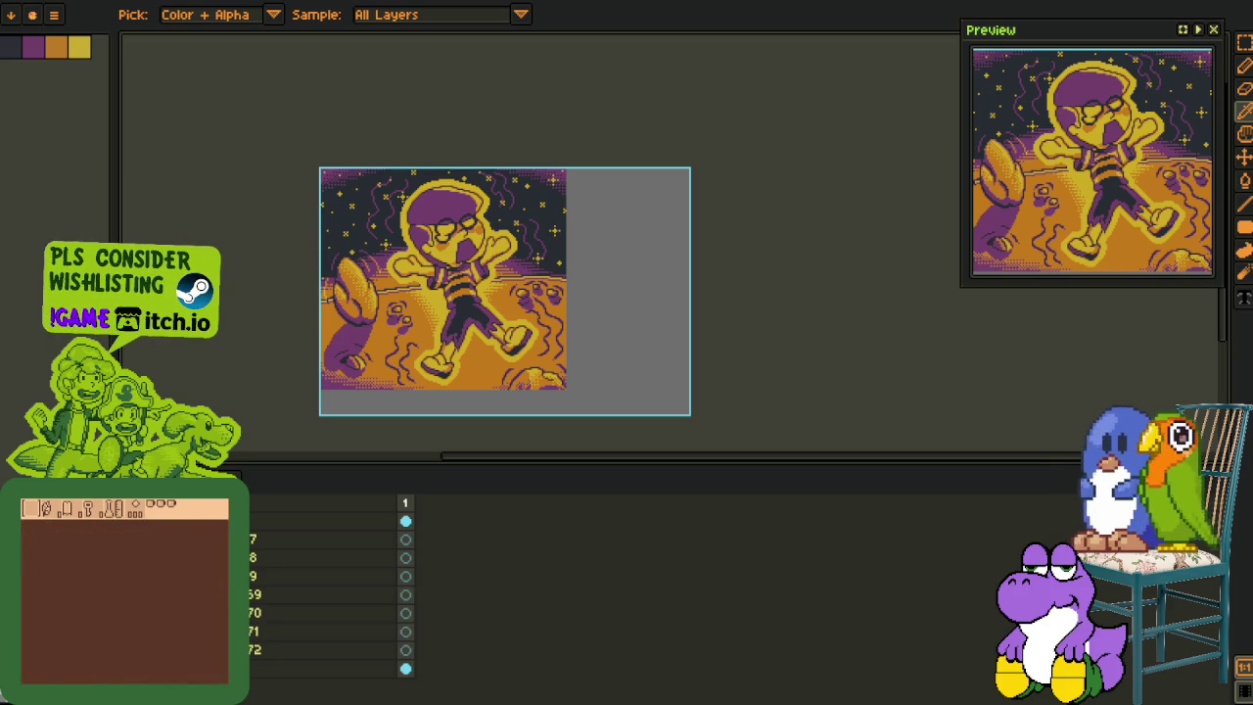
pyautogui.hotkey('ctrl', 'Tab')
pyautogui.hotkey('ctrl', 's')
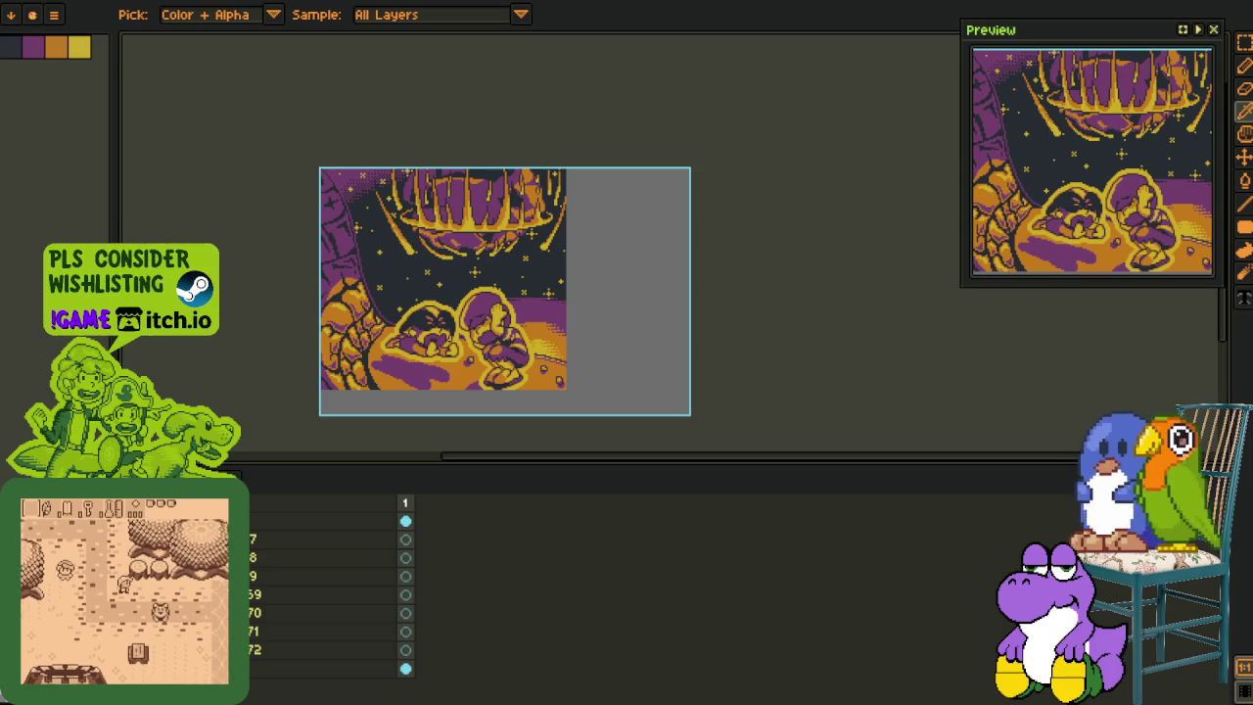
# Step: Look over the upper panels of the main cutscene sheet, then return to the pebble scene's File menu
pyautogui.hotkey('ctrl', 'Tab')
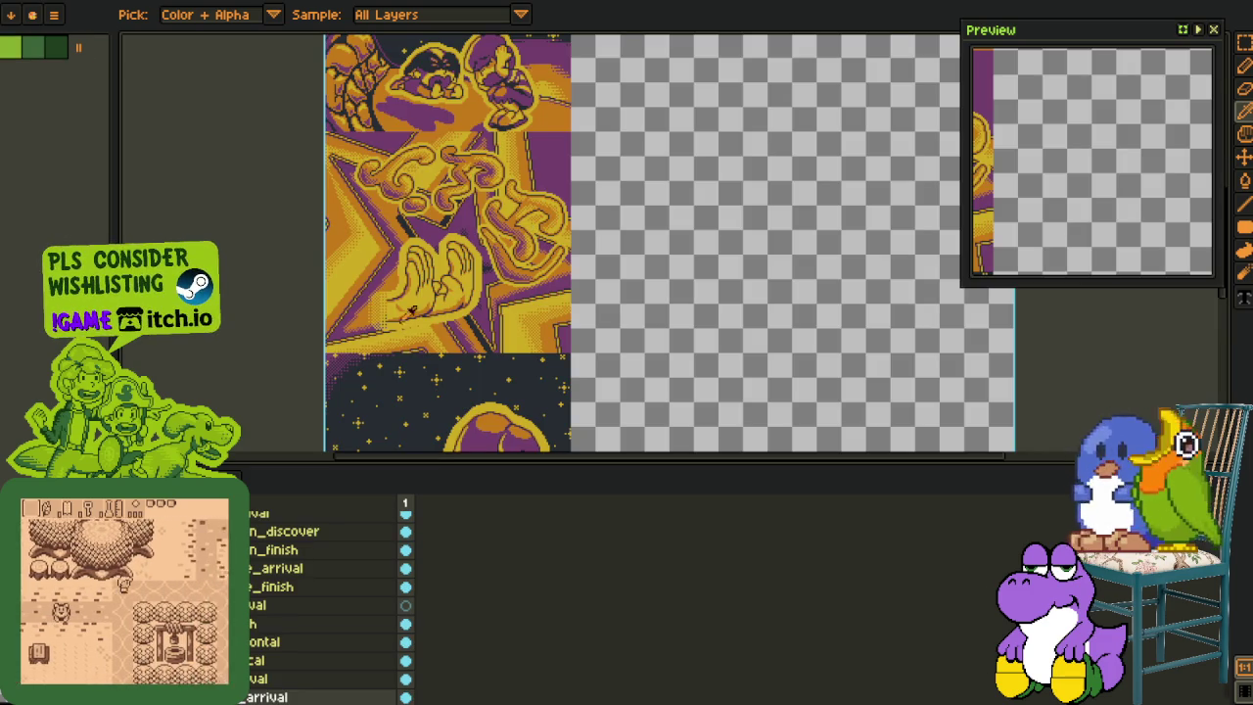
pyautogui.scroll(-2, 322, 316)
pyautogui.scroll(-1, 428, 395)
pyautogui.moveTo(428, 394); pyautogui.dragTo(430, 413)
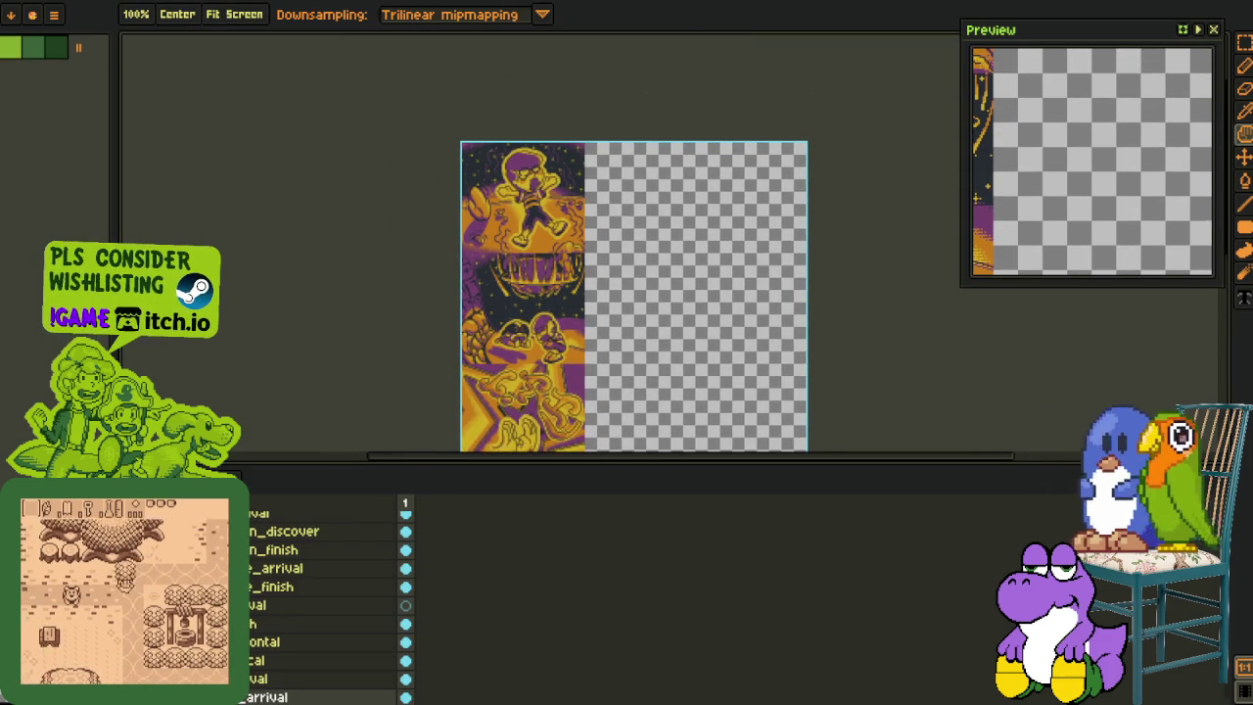
pyautogui.press('o')
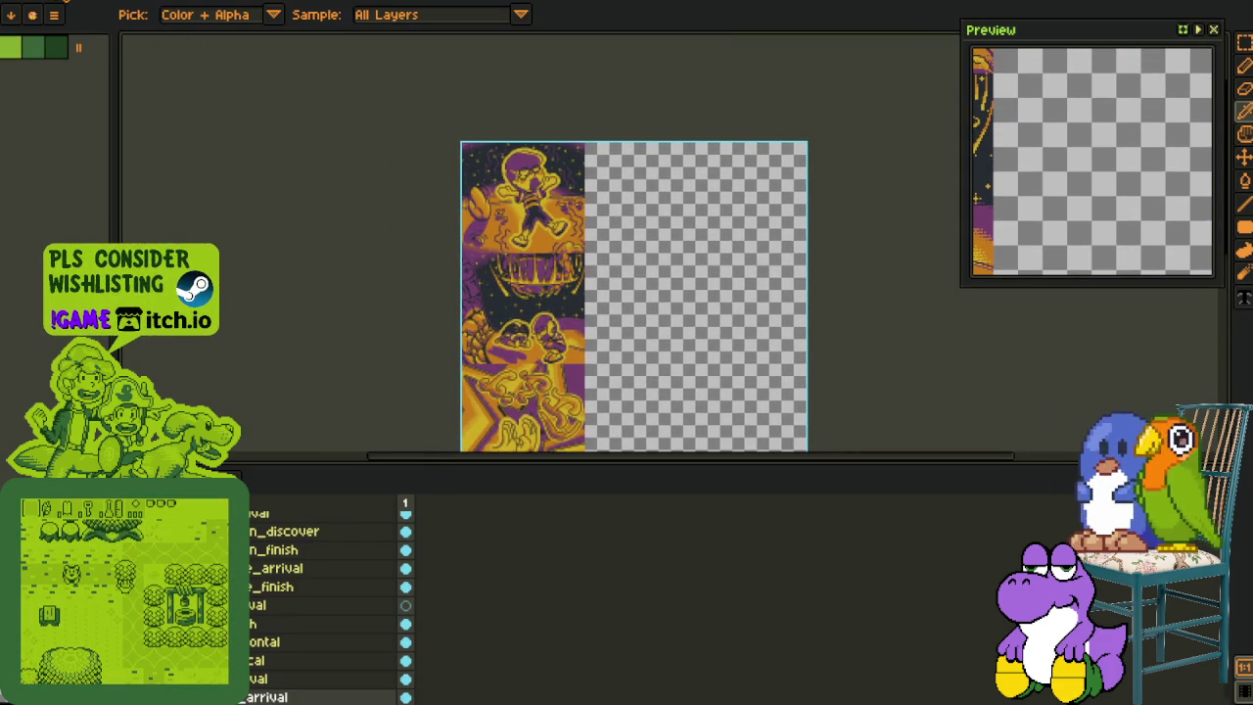
pyautogui.hotkey('ctrl', 'Tab')
pyautogui.click(54, 14)
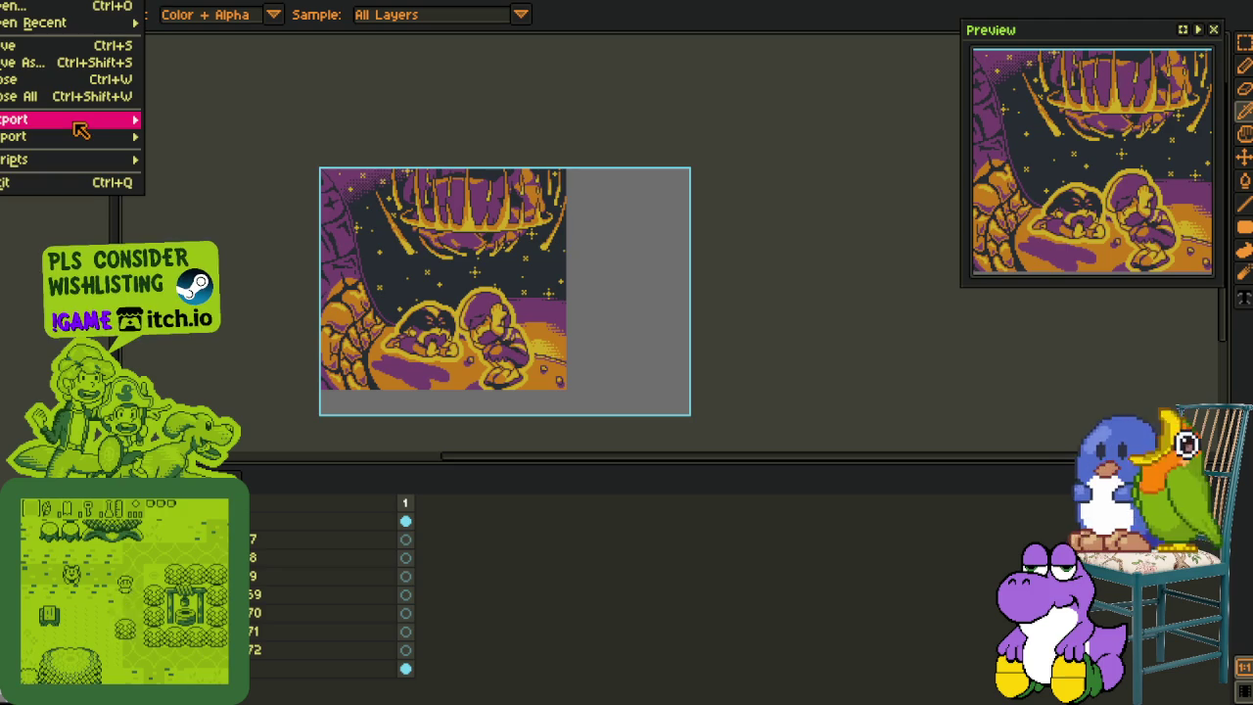
# Step: Export the pebble scene as a spritesheet and copy its whole image to the clipboard
pyautogui.click(284, 136)
pyautogui.click(627, 692)
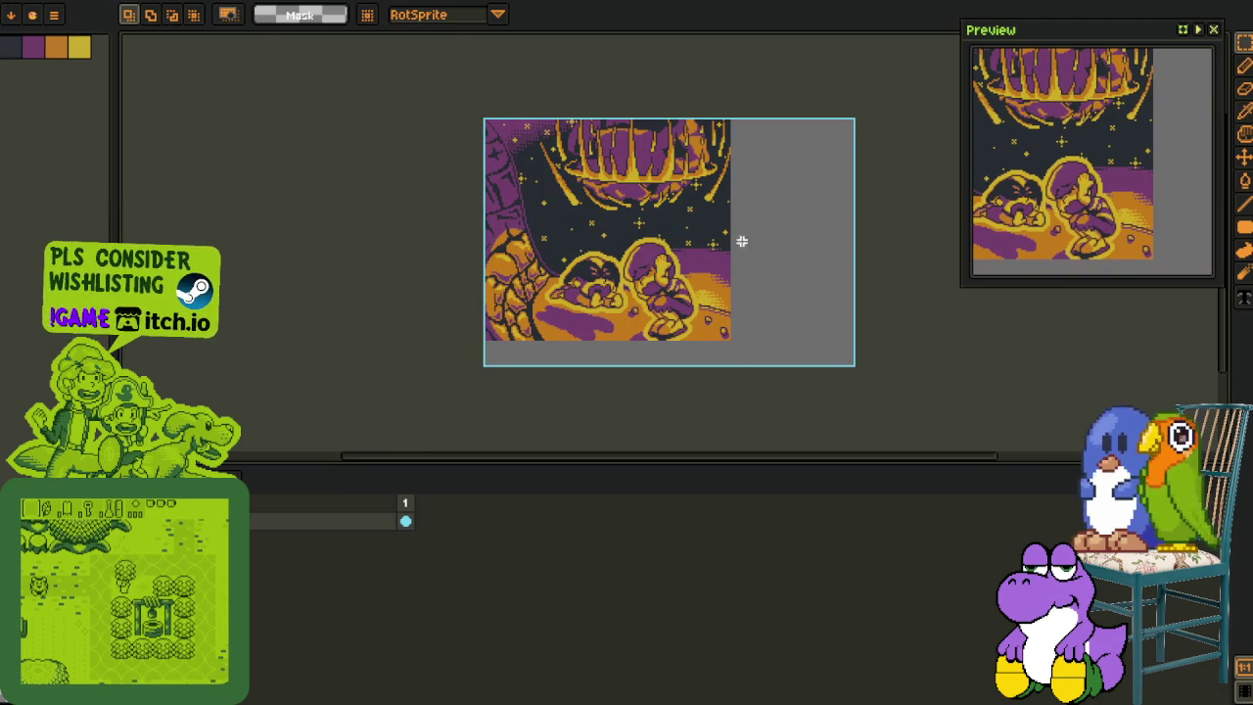
pyautogui.scroll(1, 725, 294)
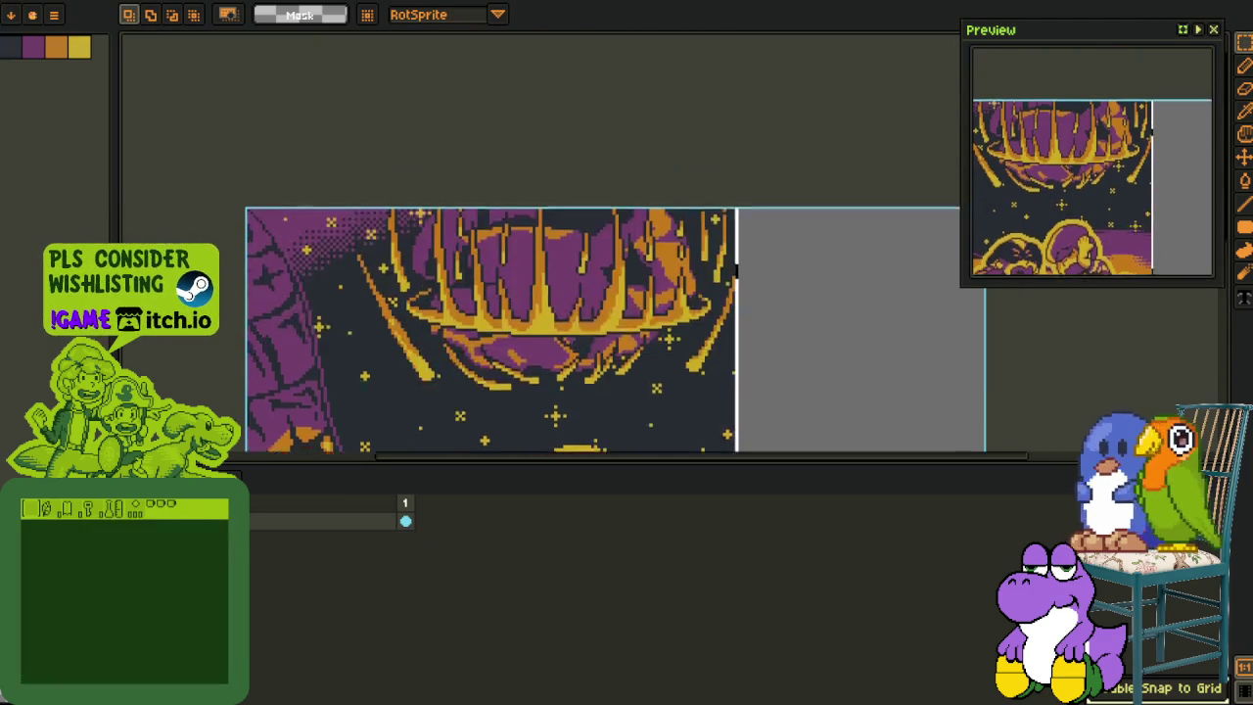
pyautogui.scroll(-2, 490, 284)
pyautogui.hotkey('ctrl', 'a')
pyautogui.hotkey('ctrl', 'x')
pyautogui.hotkey('ctrl', 'v')
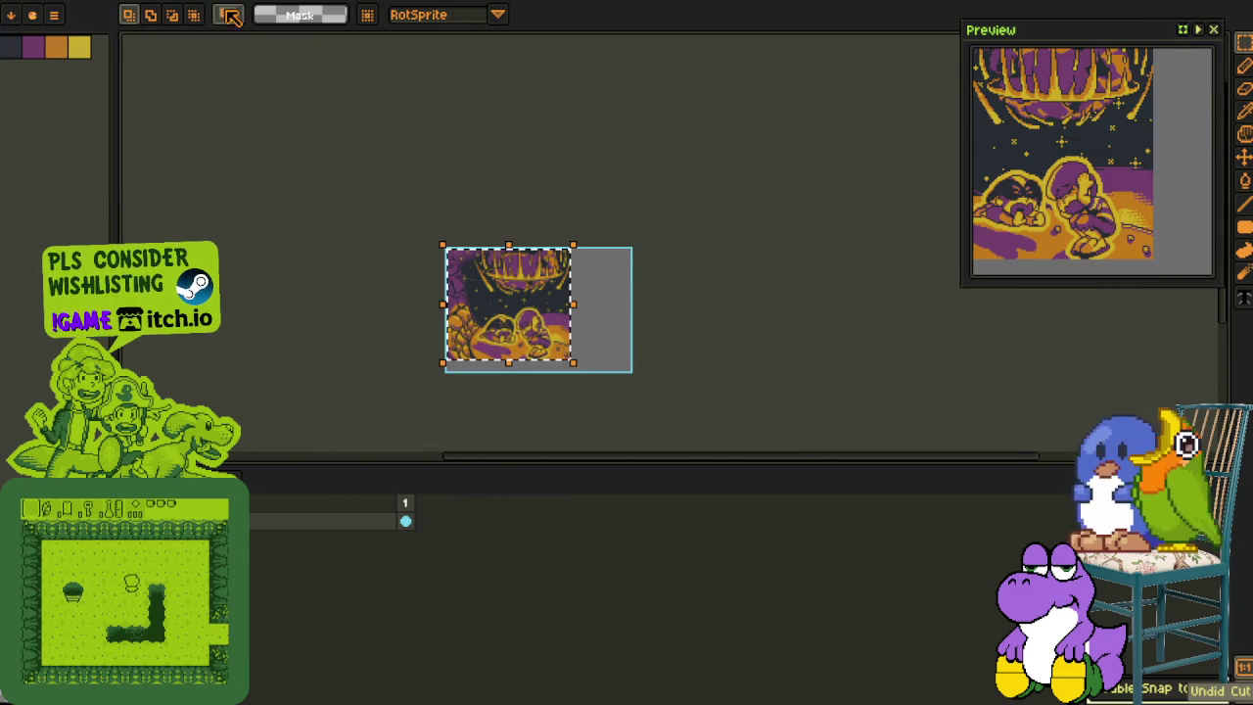
# Step: Paste the scene image over its panel slot in the main cutscene sheet and commit it
pyautogui.hotkey('ctrl', 'Tab')
pyautogui.scroll(1, 537, 344)
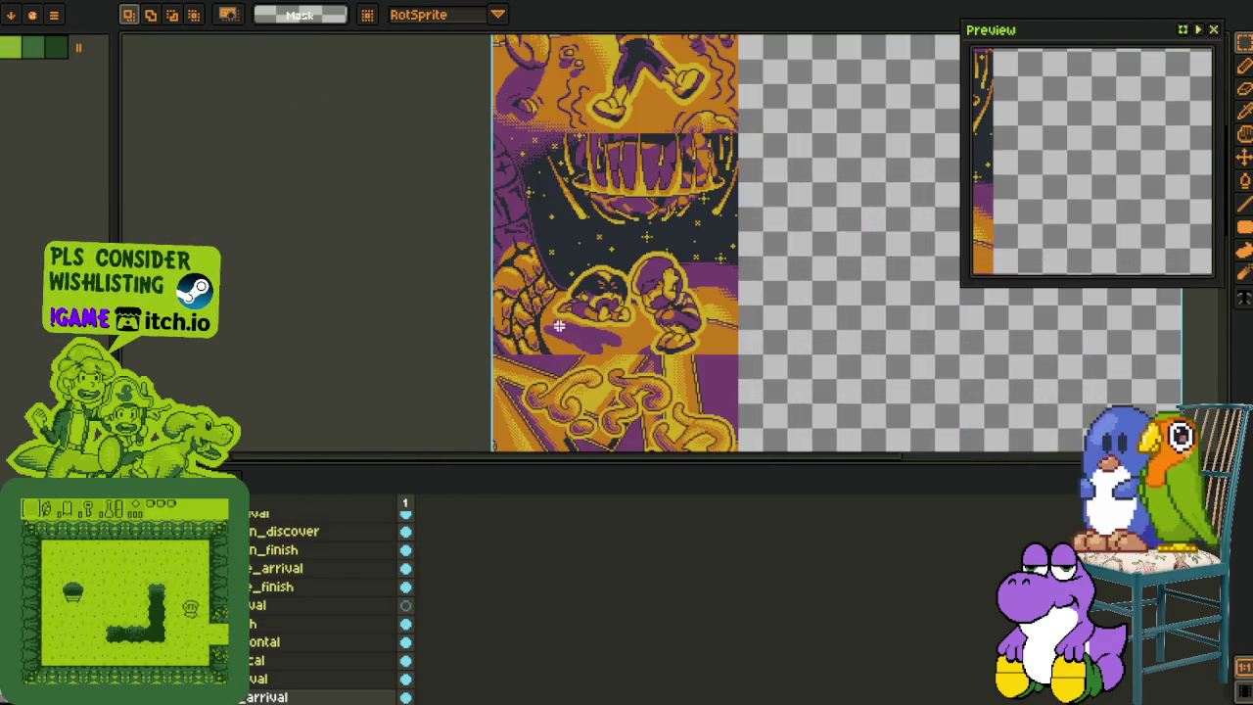
pyautogui.scroll(1, 644, 262)
pyautogui.scroll(-1, 642, 262)
pyautogui.hotkey('ctrl', 'v')
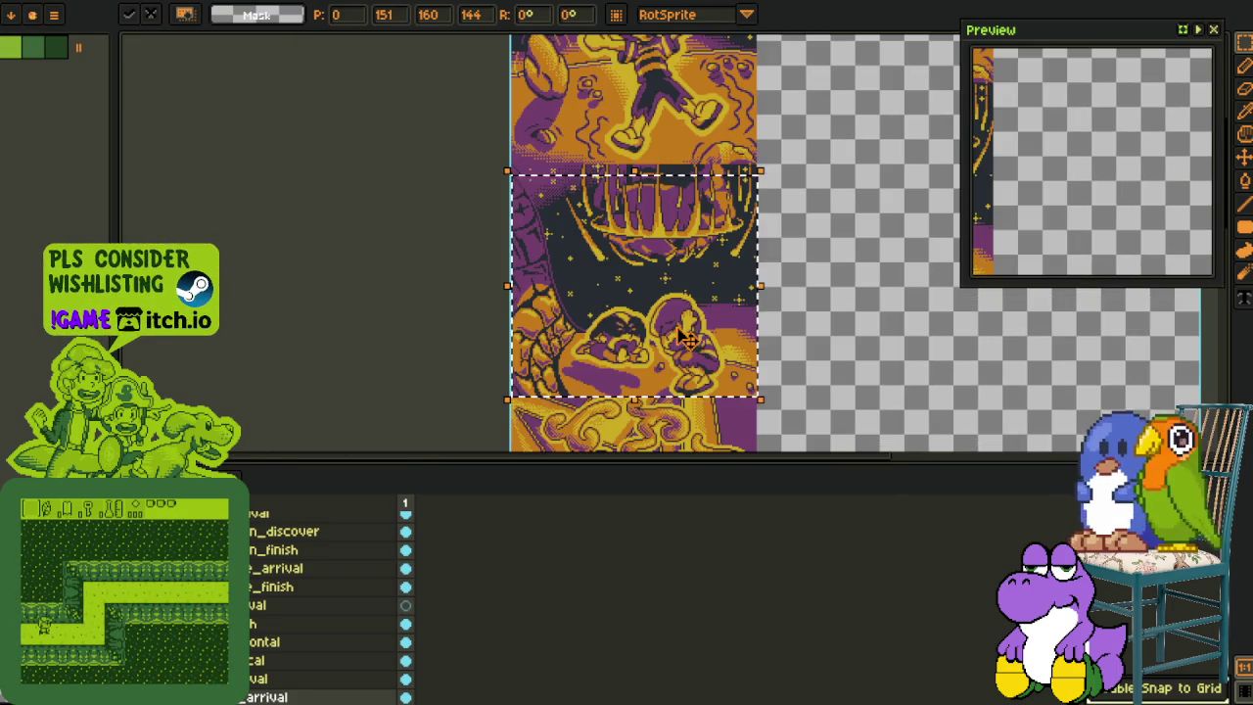
pyautogui.hotkey('ctrl', 'd')
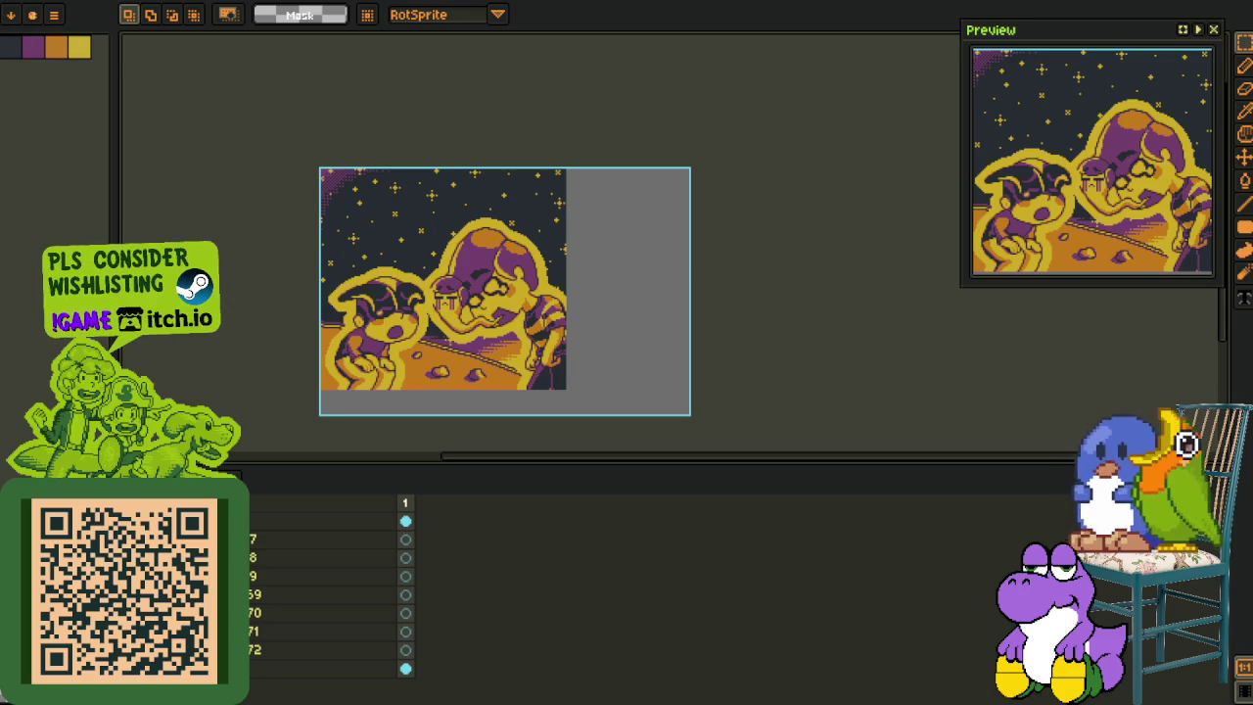
pyautogui.click(3, 6)
pyautogui.moveTo(59, 119)
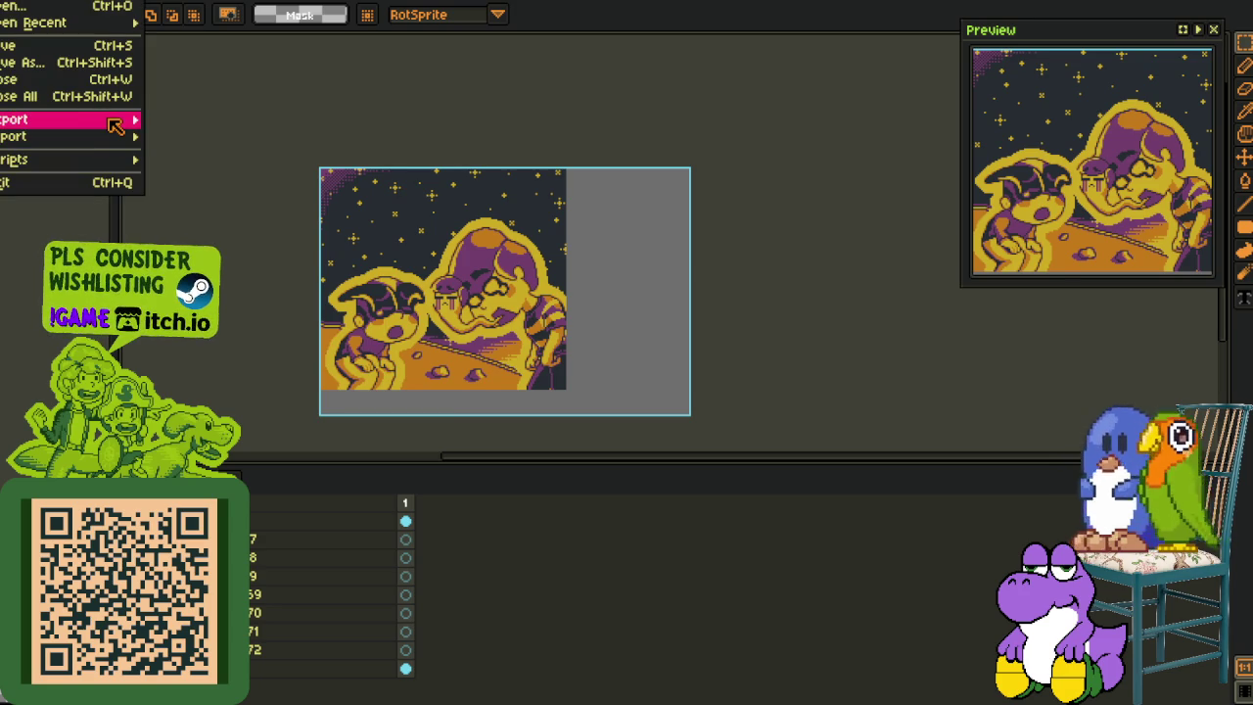
# Step: Export the two-character scene as a spritesheet and copy its image
pyautogui.click(239, 143)
pyautogui.click(648, 693)
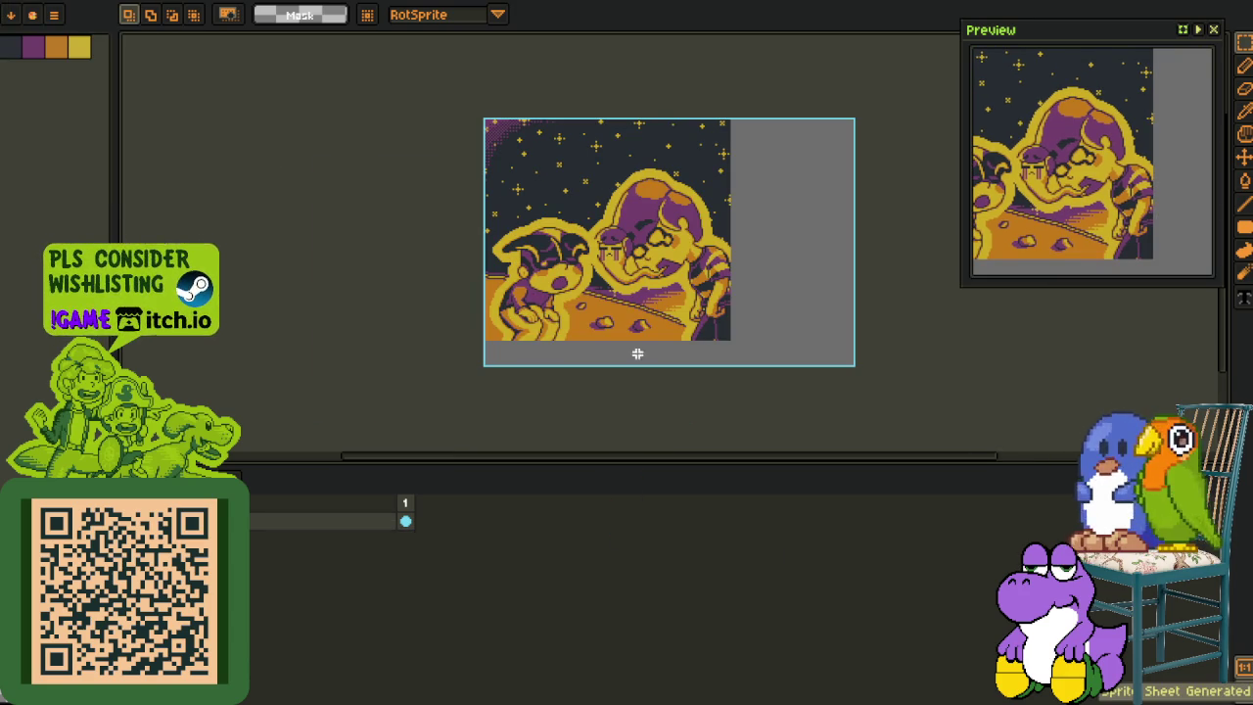
pyautogui.hotkey('shift', 's')
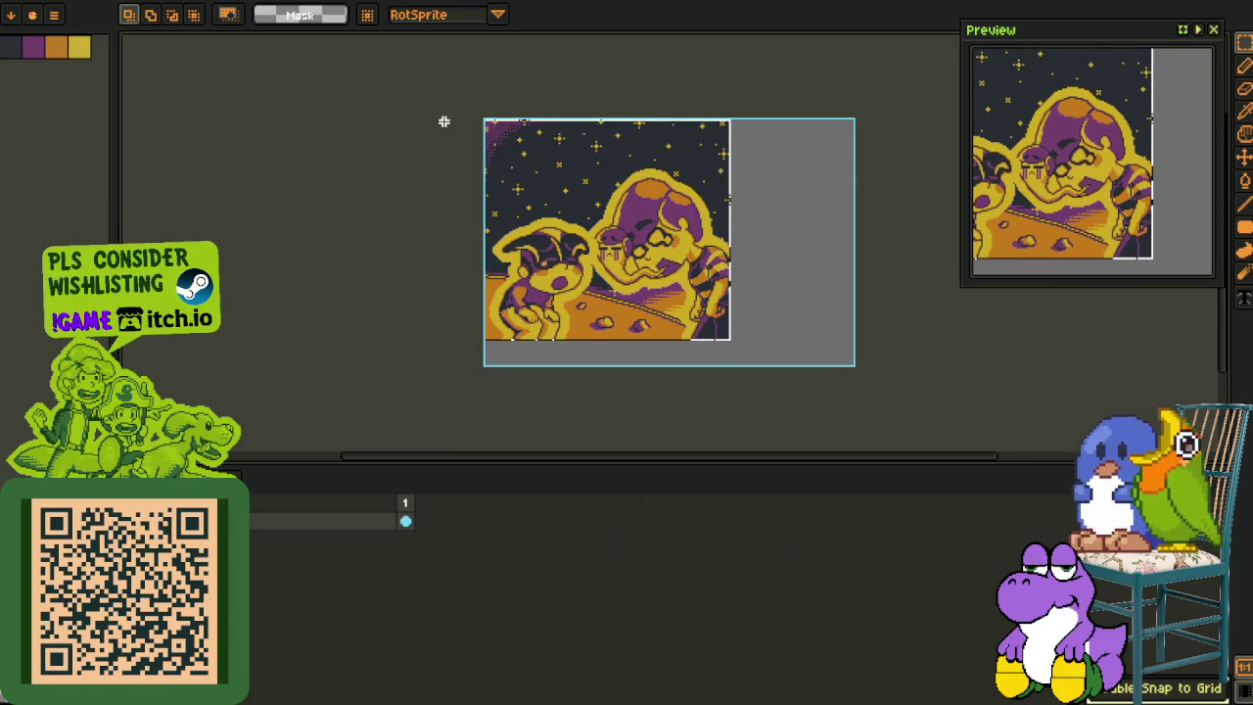
pyautogui.hotkey('ctrl', 'v')
# Step: Paste the two-character panel below the hands panel in the cutscene sheet, confirm, and save
pyautogui.hotkey('ctrl', 'Tab')
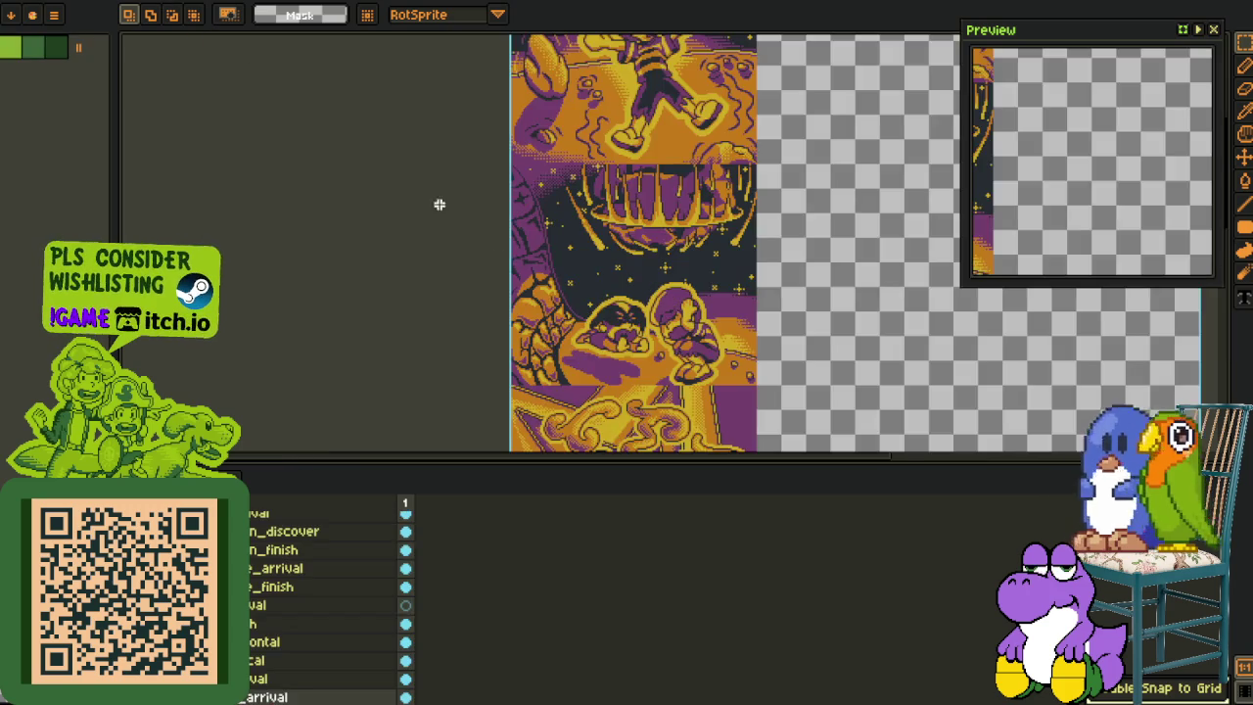
pyautogui.press('h')
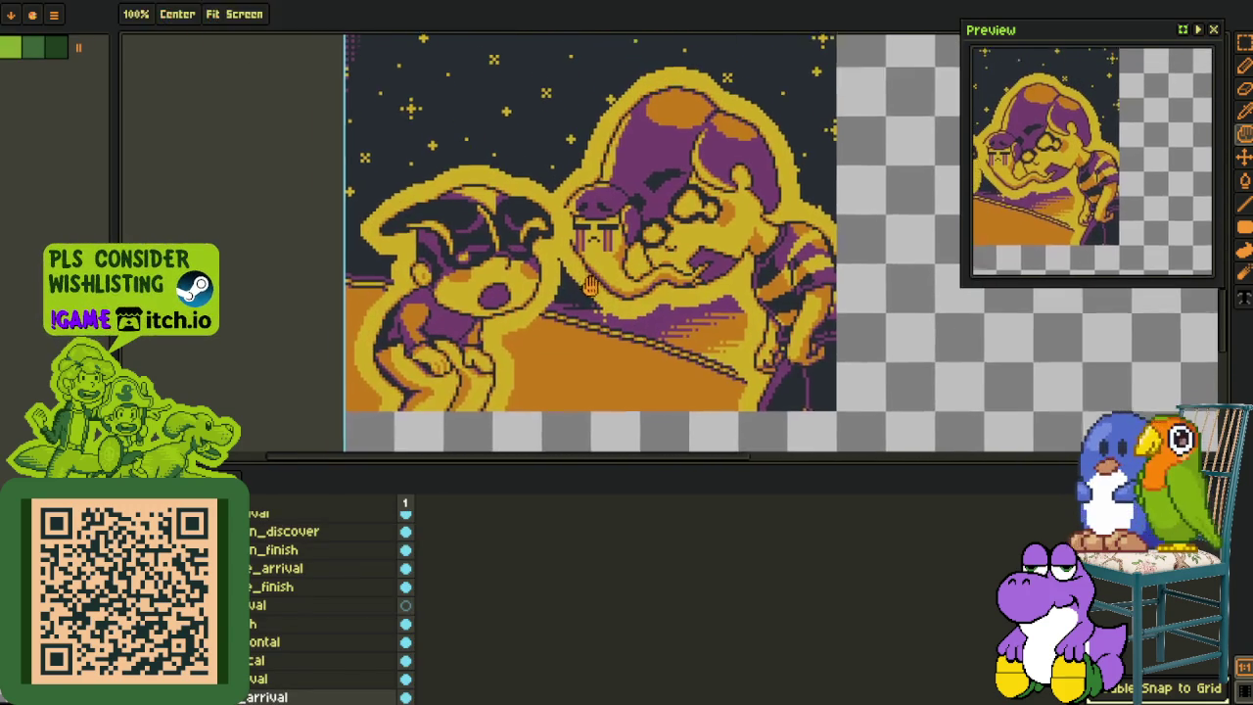
pyautogui.hotkey('ctrl', 'Tab')
pyautogui.hotkey('ctrl', 'Tab')
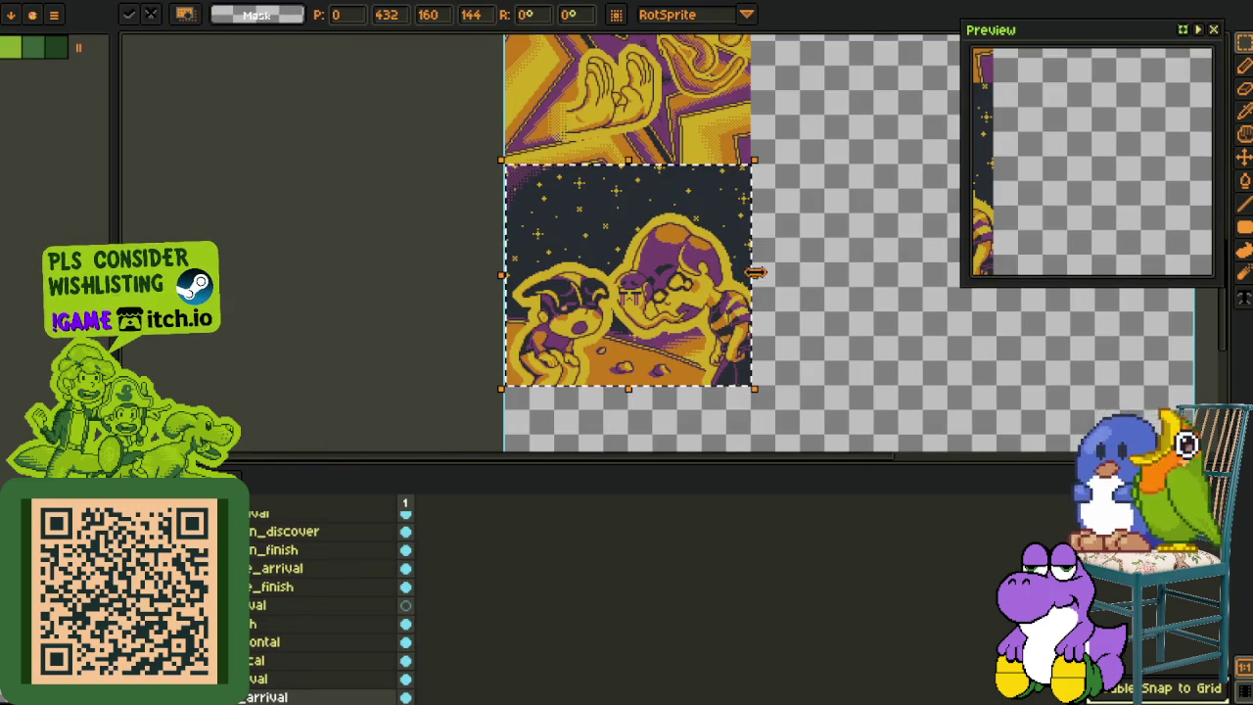
pyautogui.press('Return')
pyautogui.hotkey('ctrl', 's')
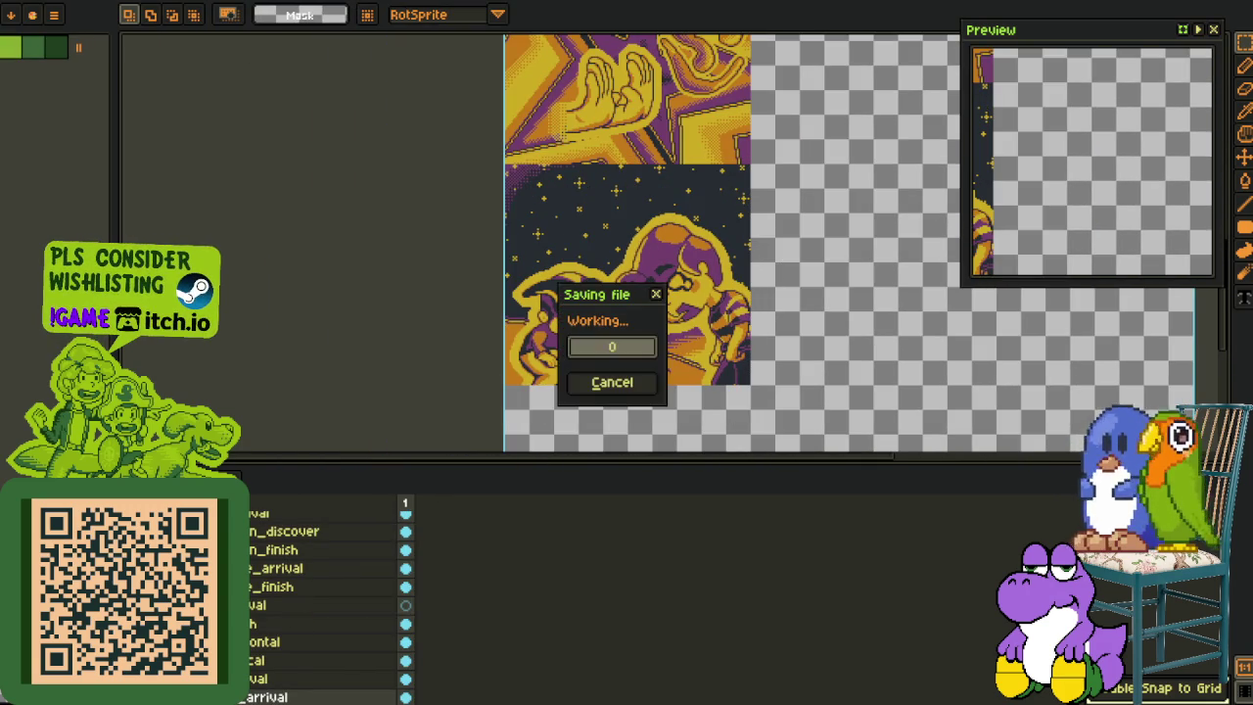
# Step: Switch to the pink/green version of the strip with the timeline hidden
pyautogui.hotkey('ctrl', 'Tab')
pyautogui.hotkey('ctrl', 'Tab')
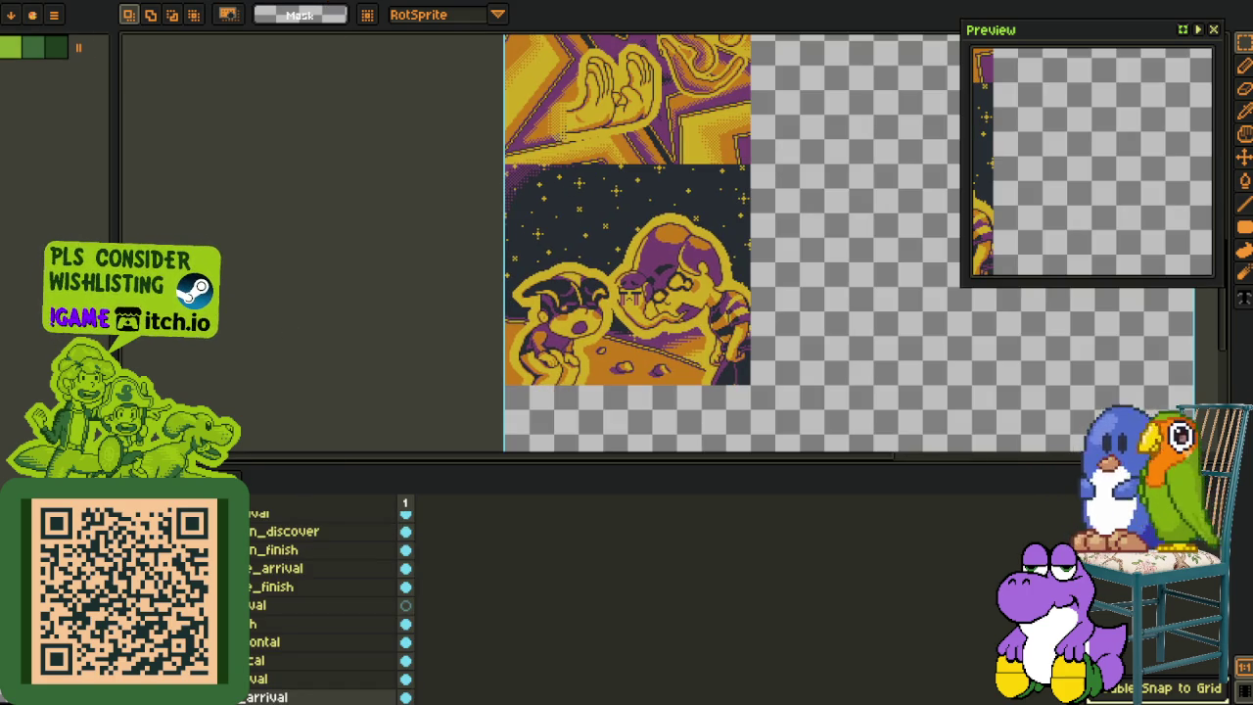
pyautogui.hotkey('ctrl', 'Tab')
pyautogui.press('Tab')
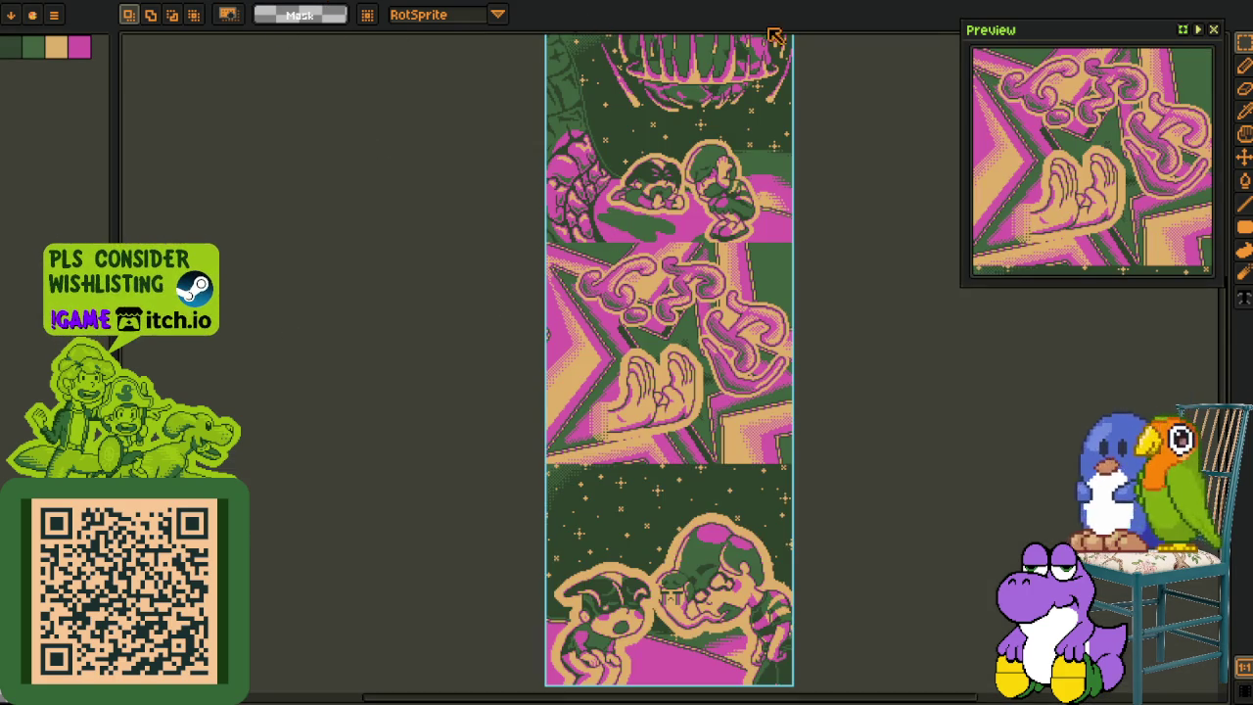
# Step: Cycle through the open images and return to the large pink/green strip
pyautogui.press('Tab')
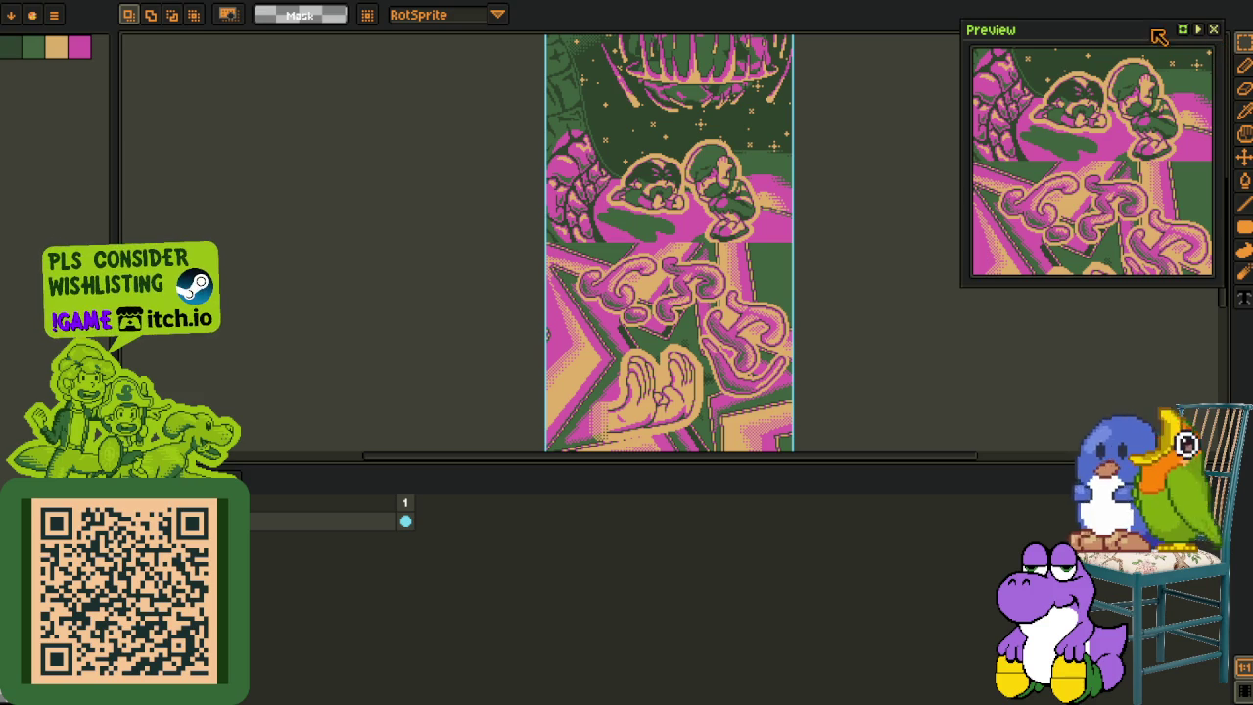
pyautogui.hotkey('ctrl', 'Tab')
pyautogui.scroll(-1, 600, 409)
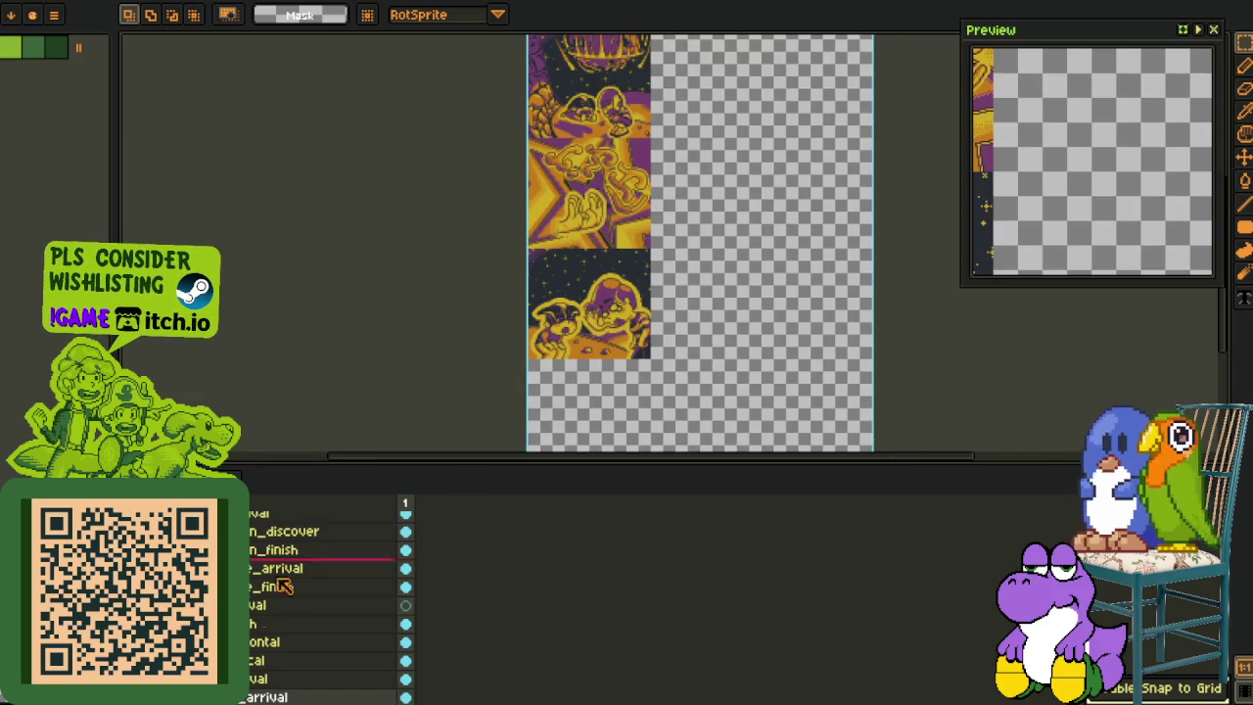
pyautogui.hotkey('ctrl', 'Tab')
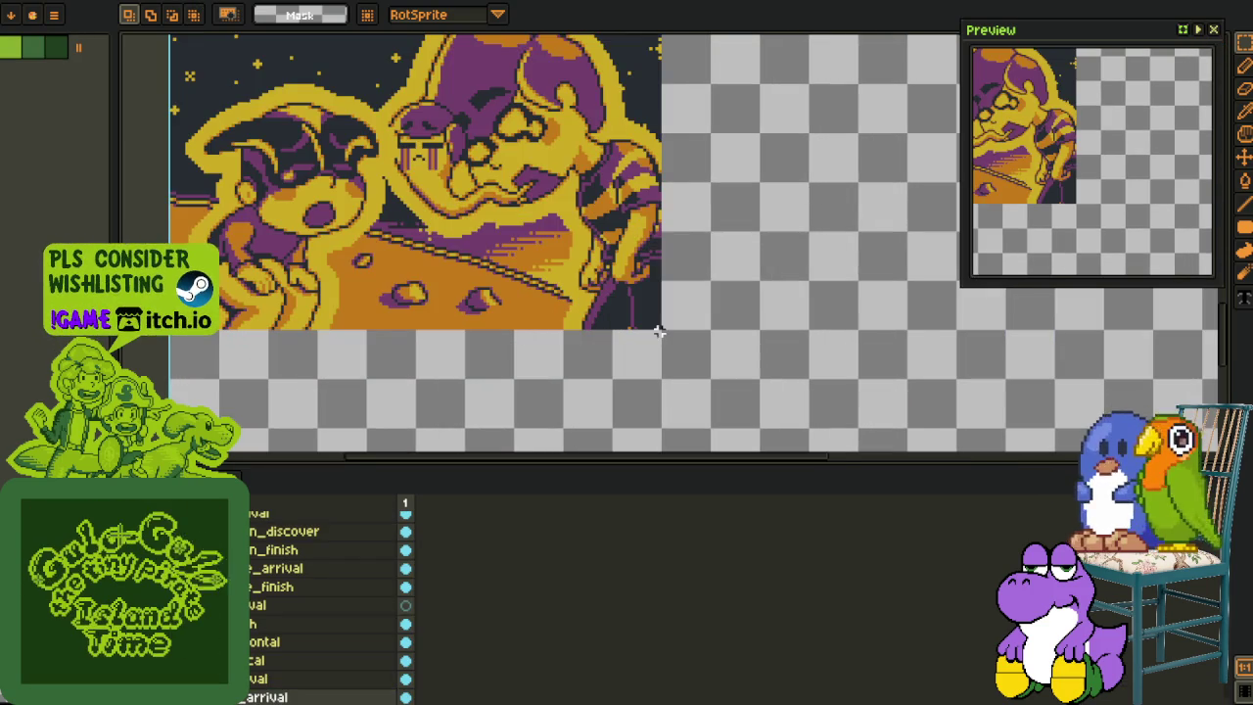
pyautogui.hotkey('ctrl', 'Tab')
pyautogui.hotkey('ctrl', 'Tab')
pyautogui.hotkey('ctrl', 'Tab')
pyautogui.hotkey('ctrl', 'Tab')
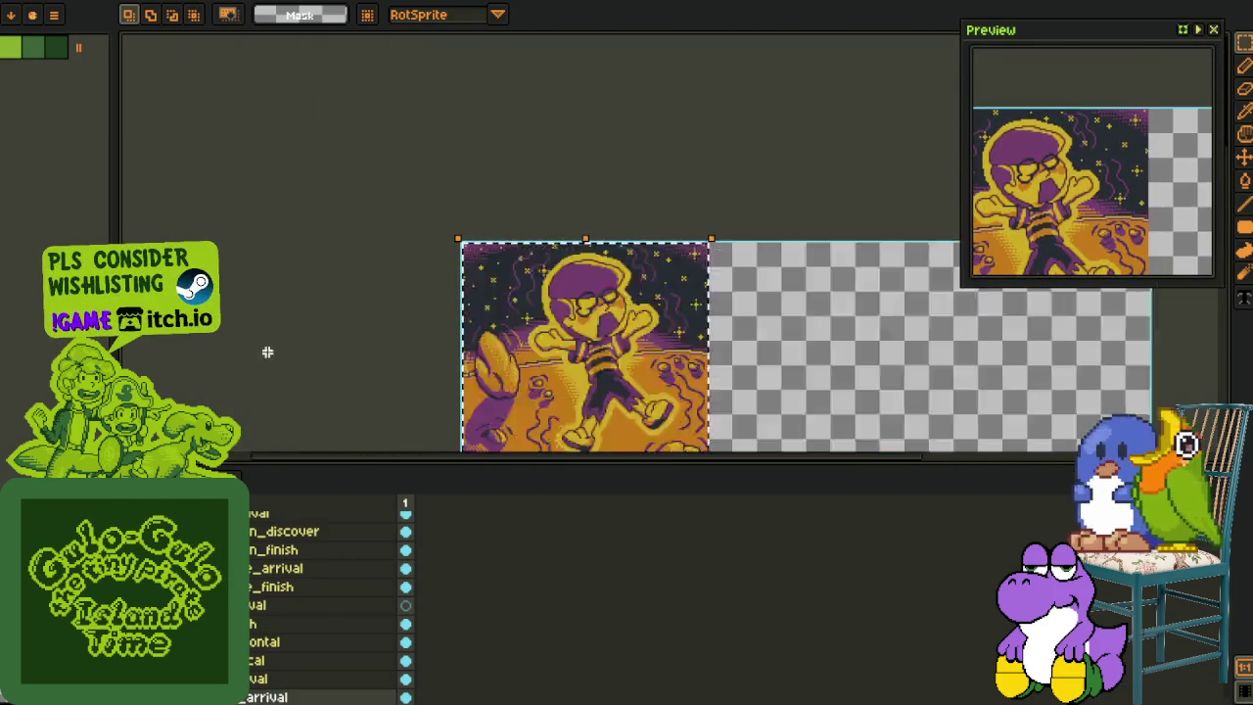
pyautogui.hotkey('ctrl', 'Tab')
pyautogui.hotkey('ctrl', 'Tab')
pyautogui.hotkey('ctrl', 'Tab')
pyautogui.hotkey('ctrl', 'Tab')
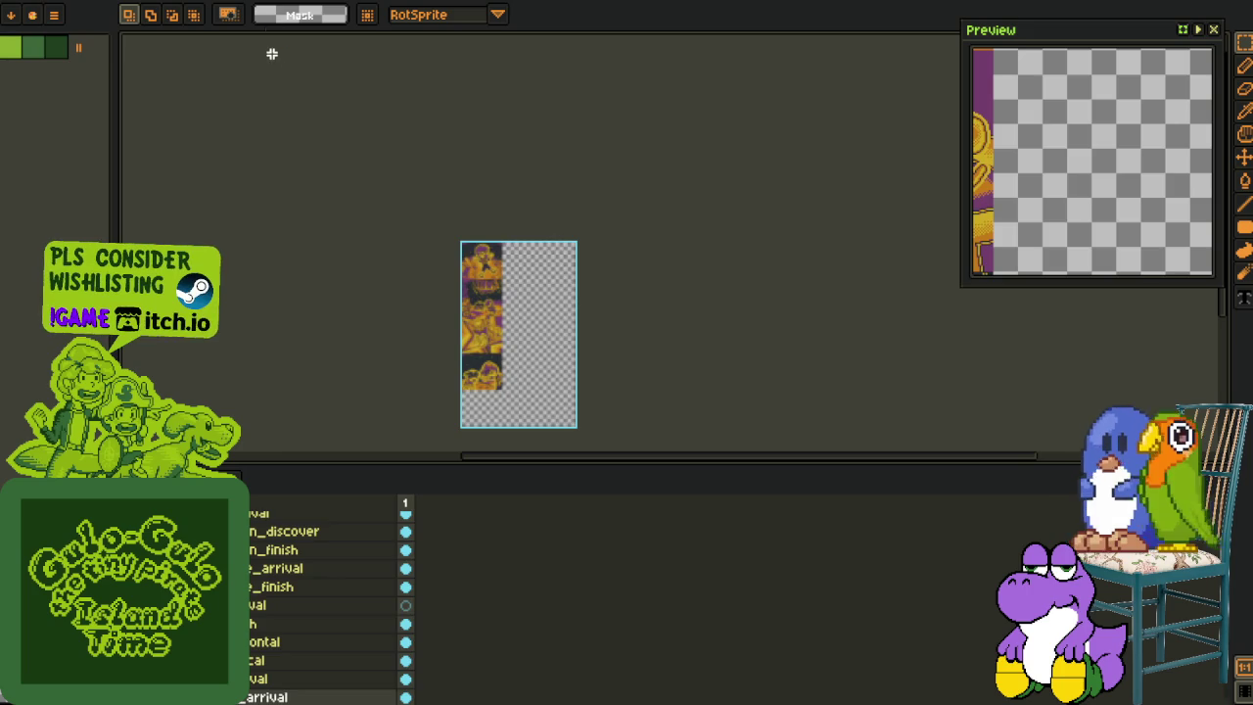
pyautogui.hotkey('ctrl', 'Tab')
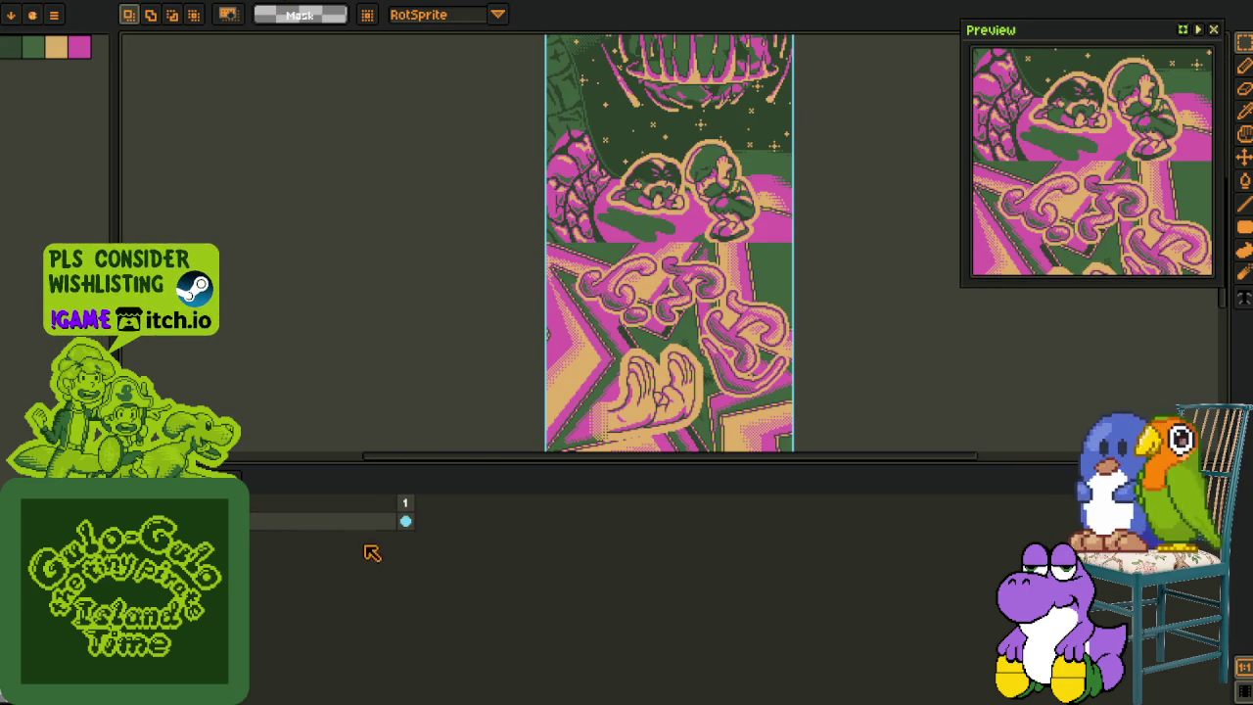
# Step: Add a new layer to the pink/green strip from the layer list's context menu
pyautogui.rightClick(349, 529)
pyautogui.click(511, 560)
pyautogui.scroll(-2, 834, 342)
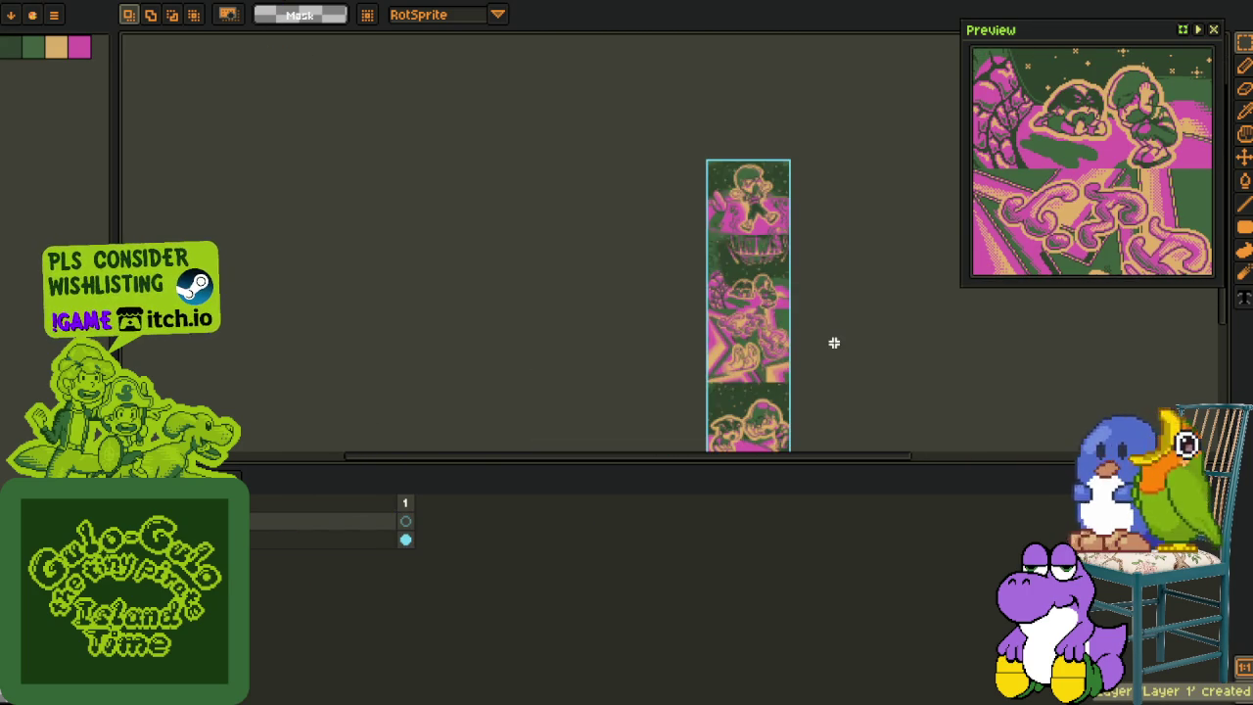
pyautogui.hotkey('ctrl', 'Tab')
pyautogui.hotkey('ctrl', 'Tab')
pyautogui.scroll(3, 713, 350)
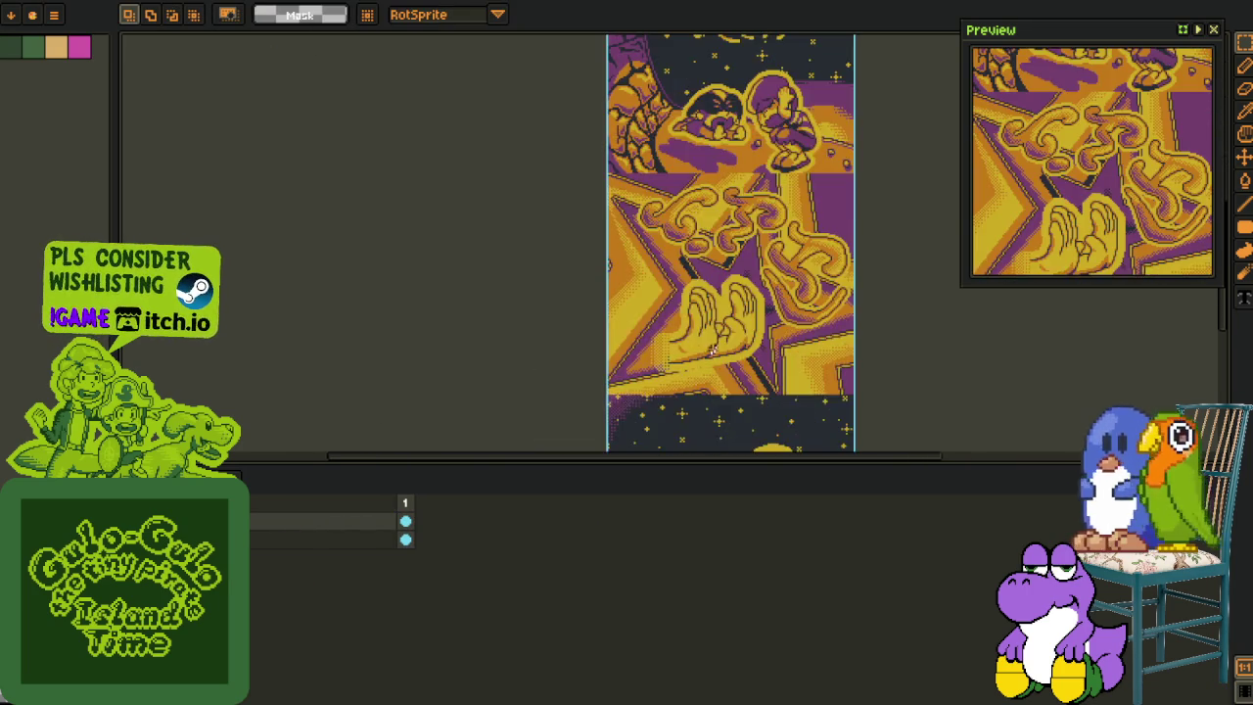
pyautogui.scroll(2, 713, 349)
pyautogui.hotkey('ctrl', 'Tab')
pyautogui.hotkey('ctrl', 'Tab')
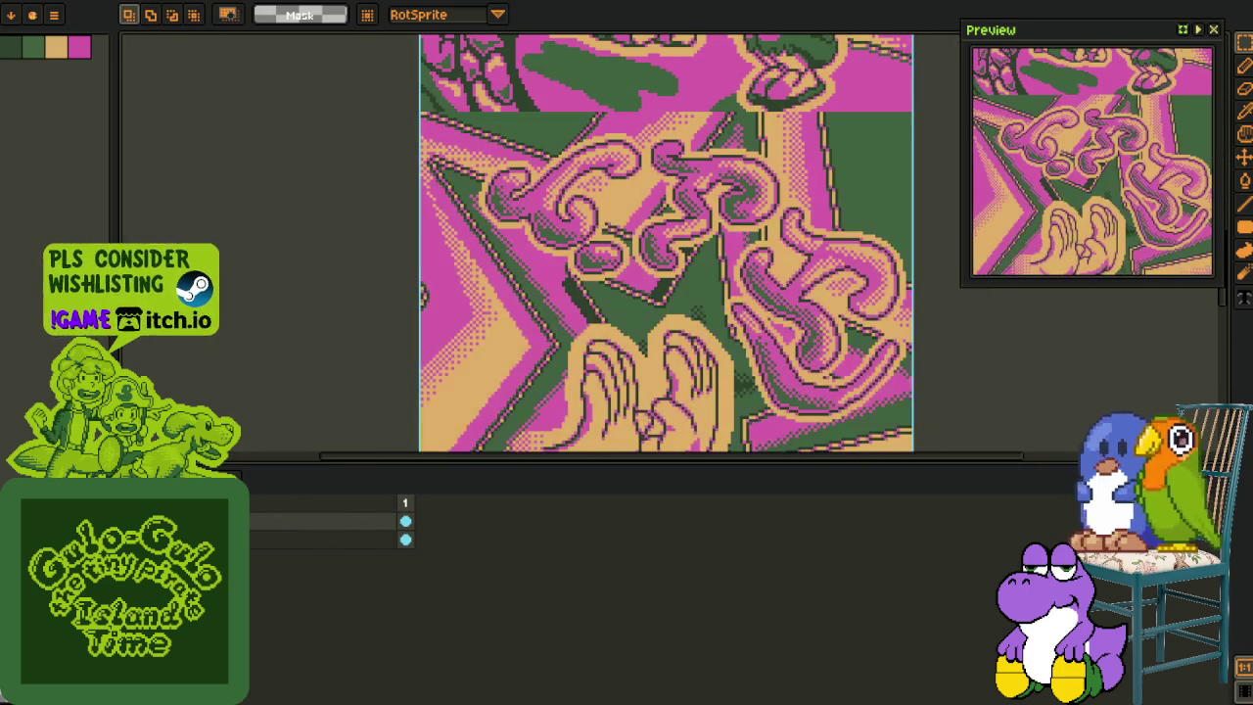
# Step: Select the Eyedropper and restore the strip's original yellow/purple colours for replacement
pyautogui.press('i')
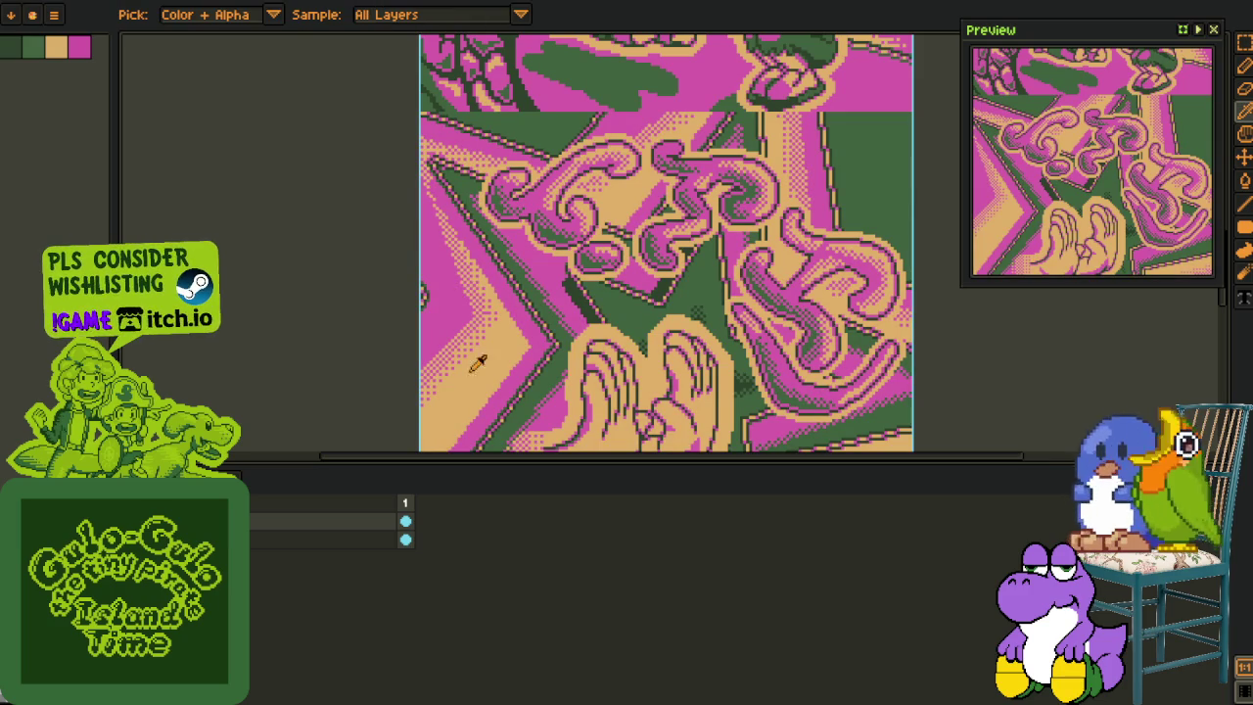
pyautogui.scroll(2, 549, 284)
pyautogui.press('Tab')
pyautogui.scroll(2, 551, 330)
pyautogui.press('Tab')
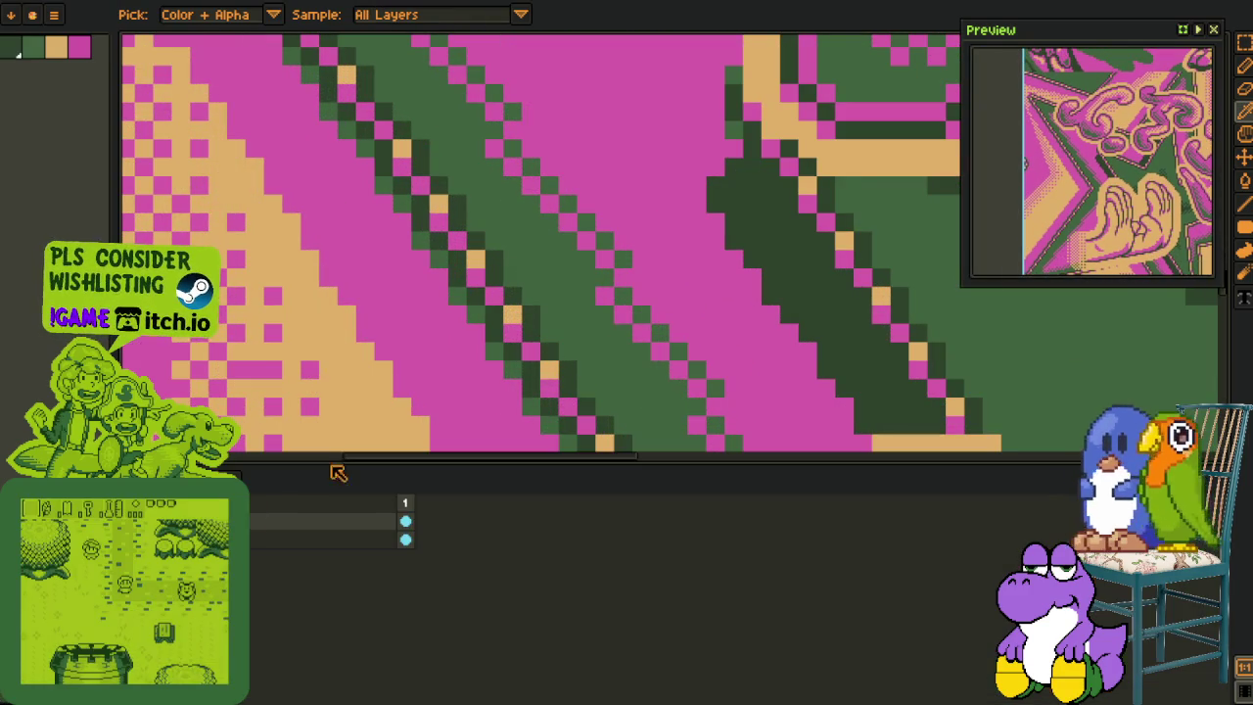
pyautogui.hotkey('ctrl', 'Tab')
pyautogui.hotkey('shift', 'r')
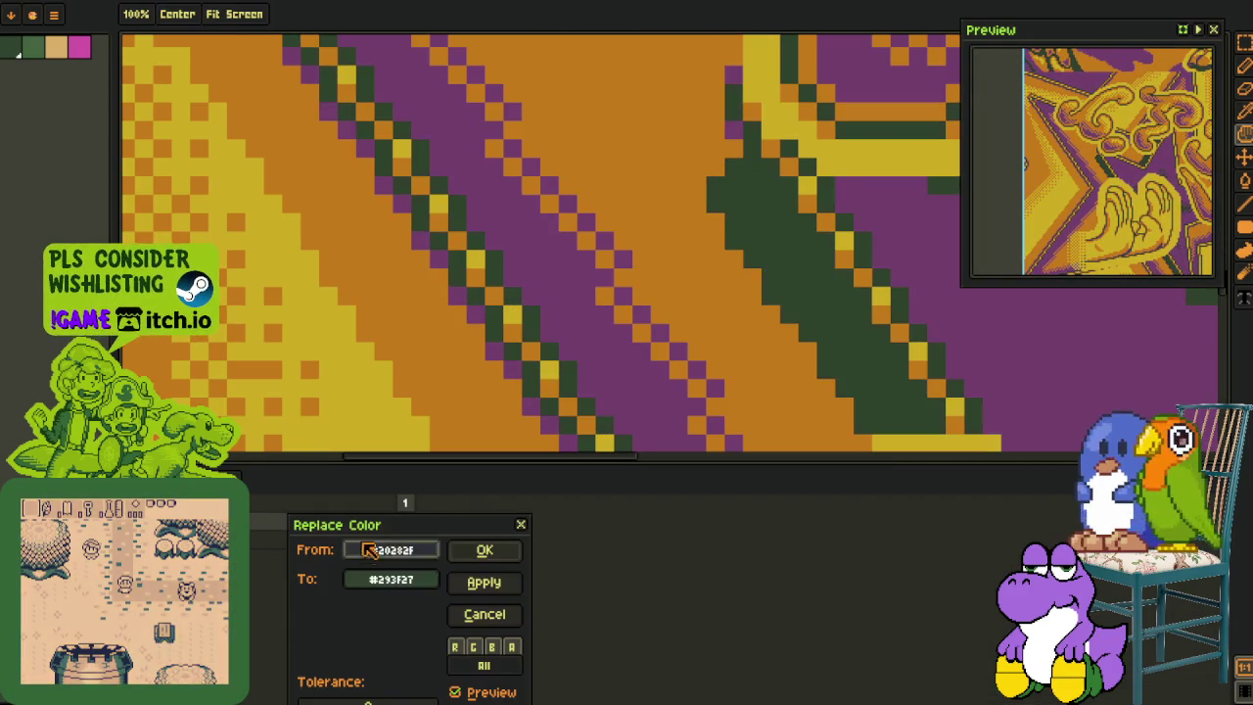
# Step: Trial colour replacements on the strip and revert to the original yellow/purple colours
pyautogui.click(481, 549)
pyautogui.hotkey('ctrl', 'Tab')
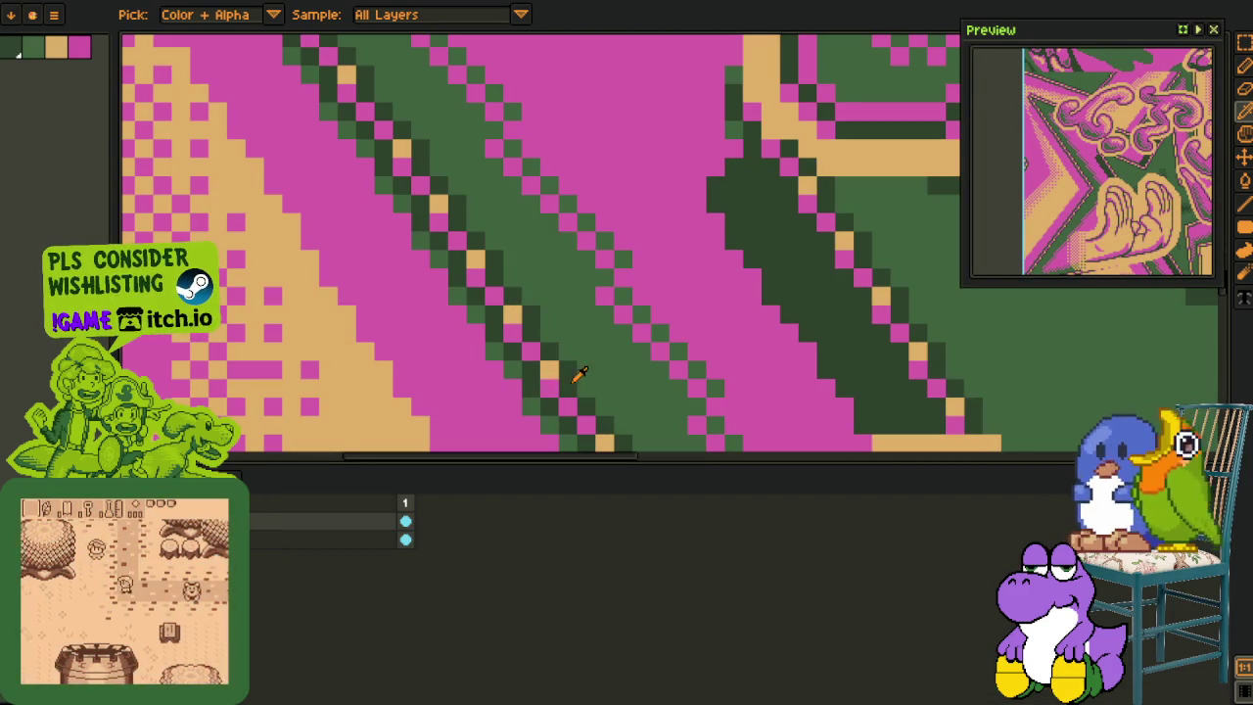
pyautogui.hotkey('ctrl', 'Tab')
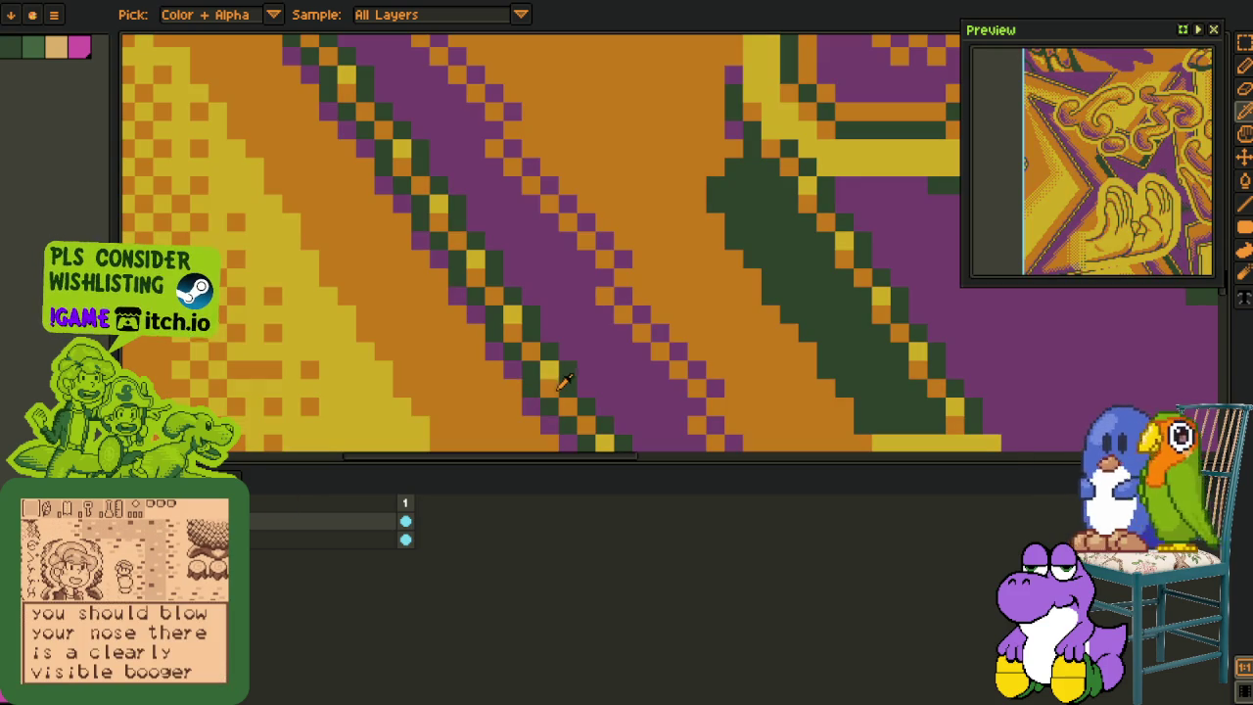
pyautogui.hotkey('shift', 'r')
pyautogui.click(481, 548)
pyautogui.hotkey('ctrl', 'Tab')
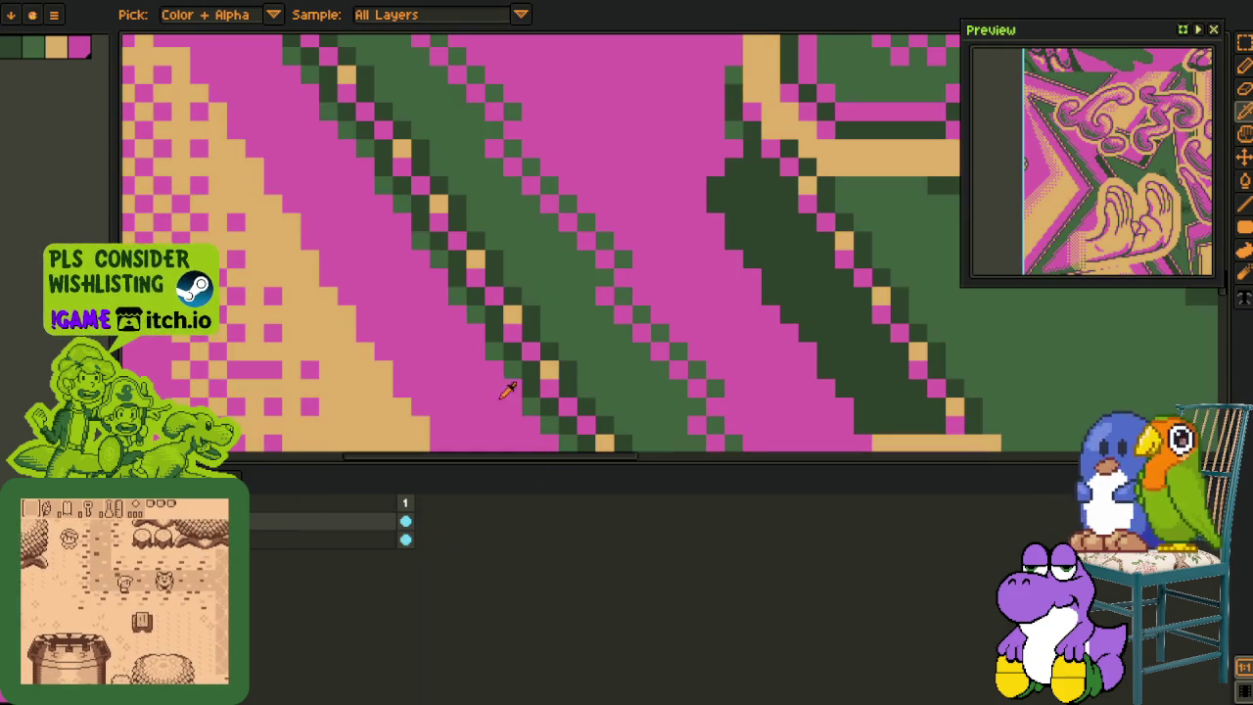
pyautogui.hotkey('ctrl', 'Tab')
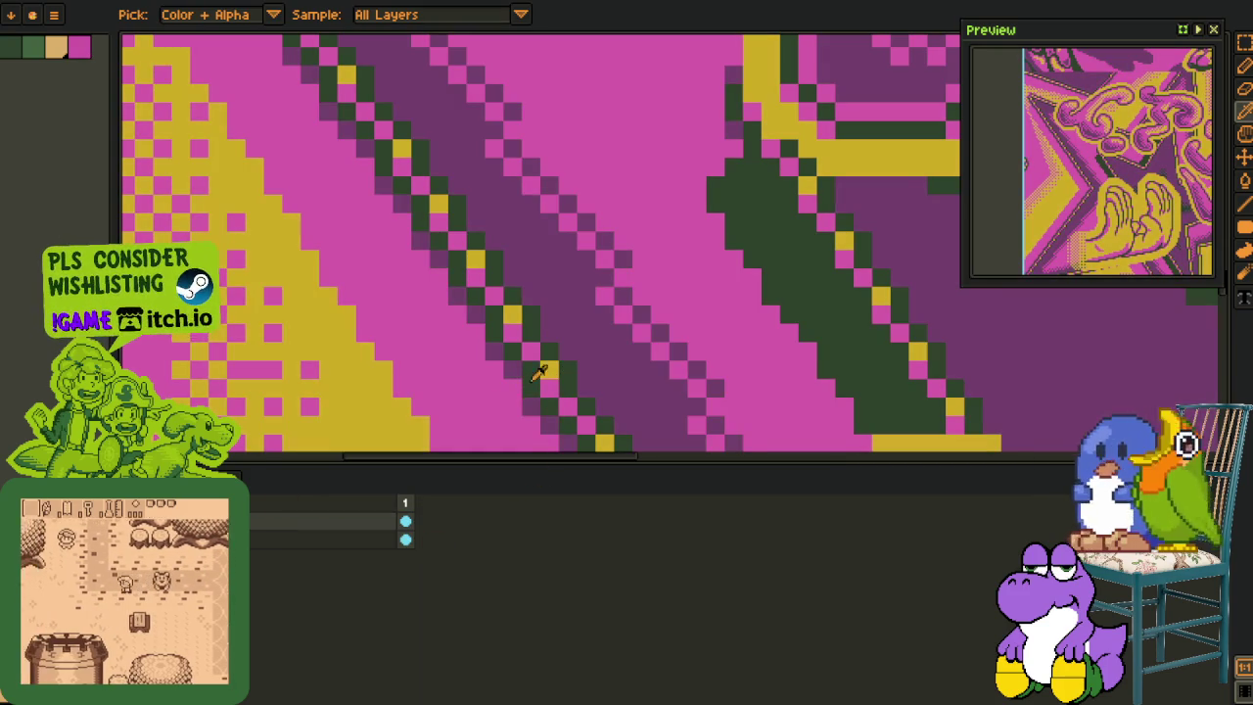
# Step: Replace the yellow #d3aa0b with tan #e4af65 across the strip
pyautogui.hotkey('shift', 'r')
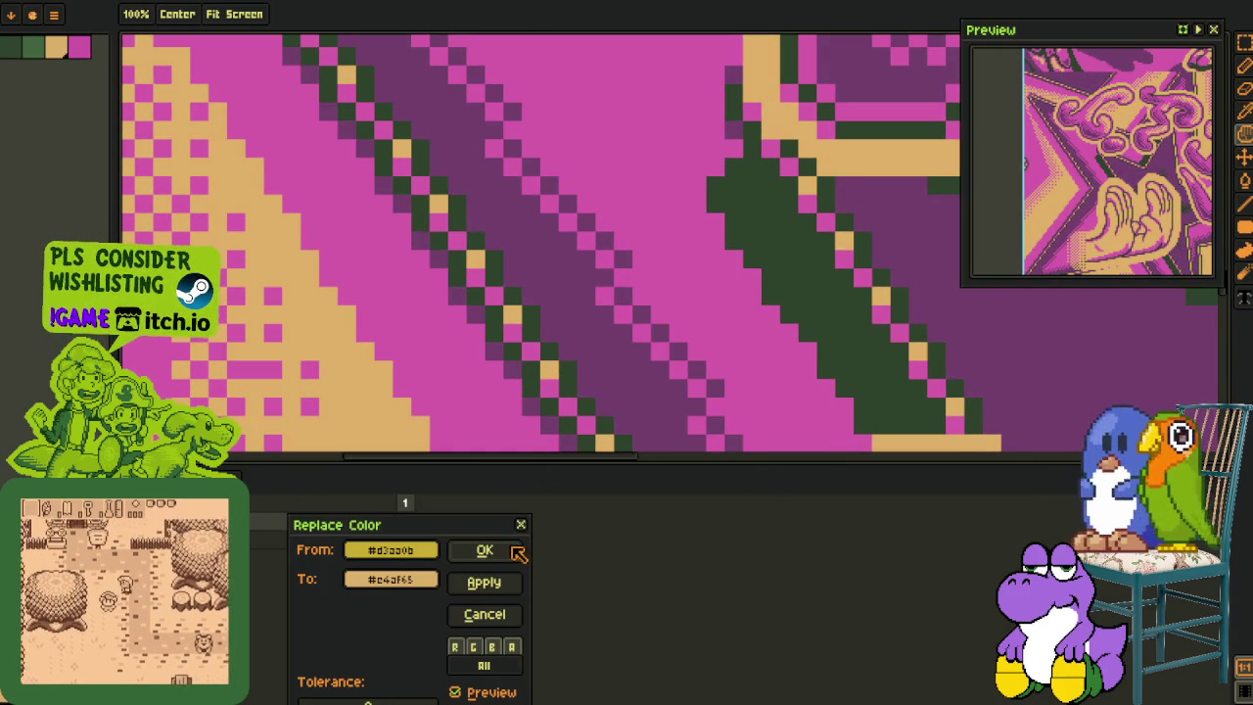
pyautogui.click(485, 614)
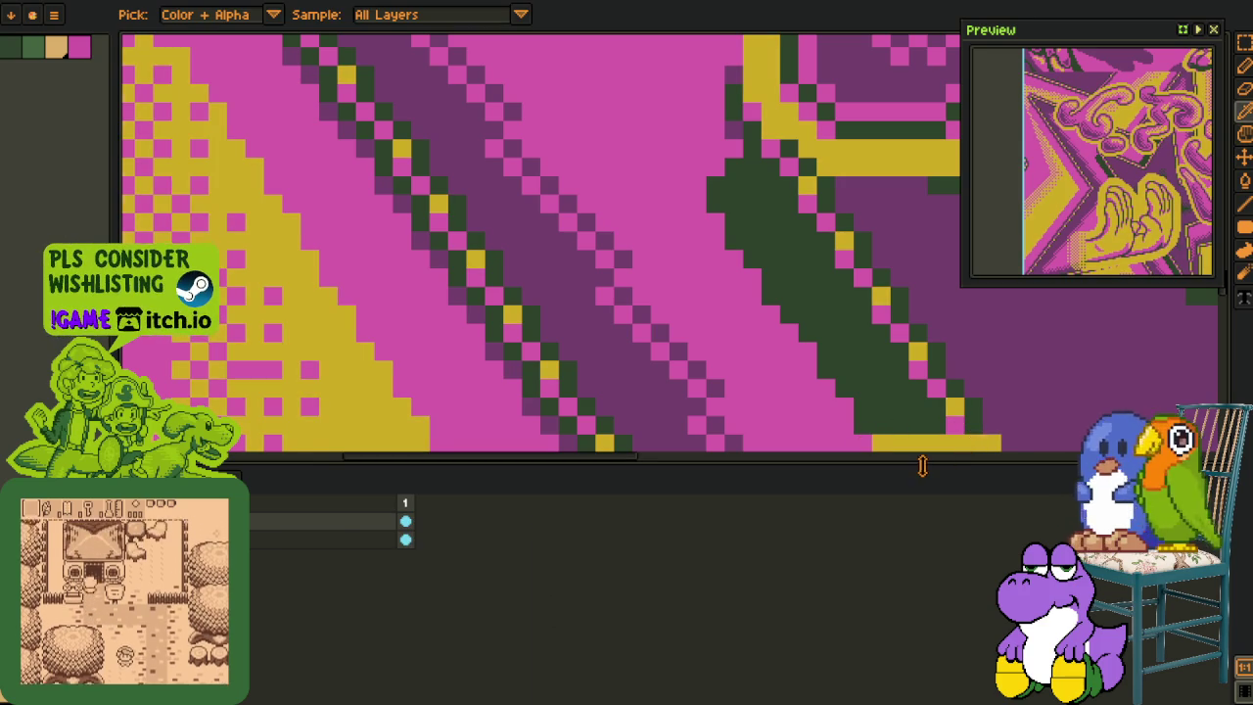
pyautogui.hotkey('shift', 'r')
pyautogui.click(487, 550)
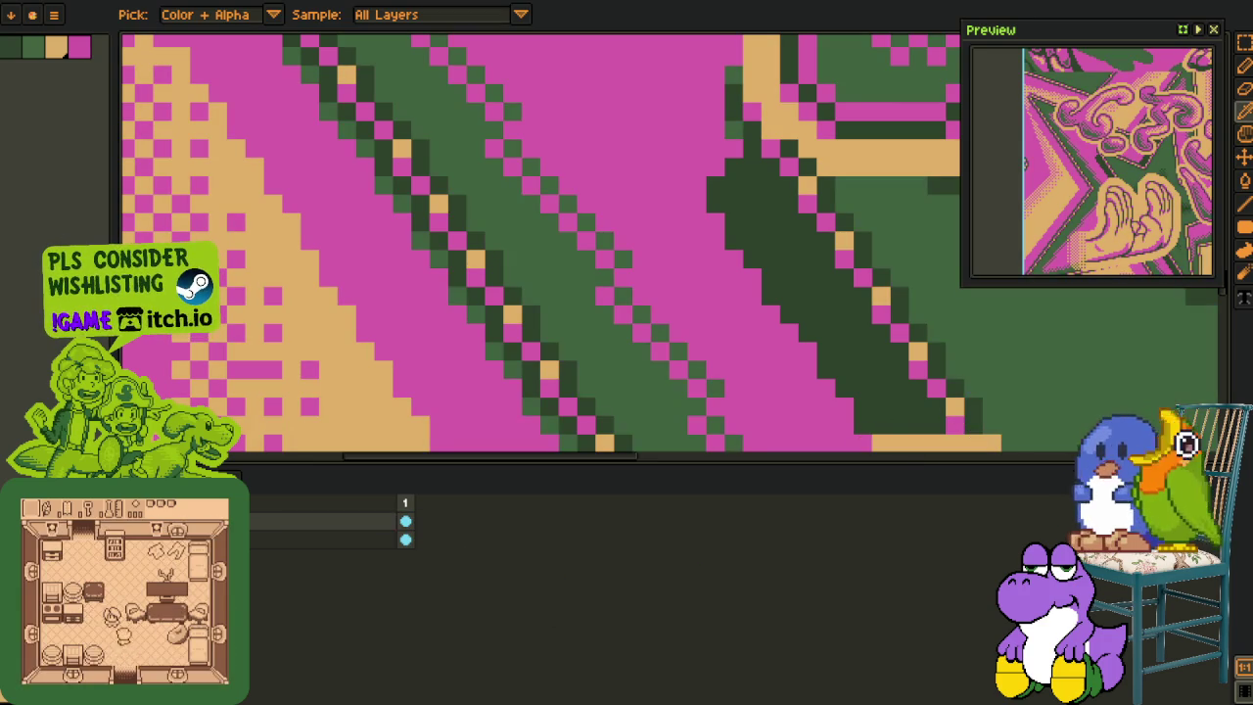
pyautogui.click(40, 53)
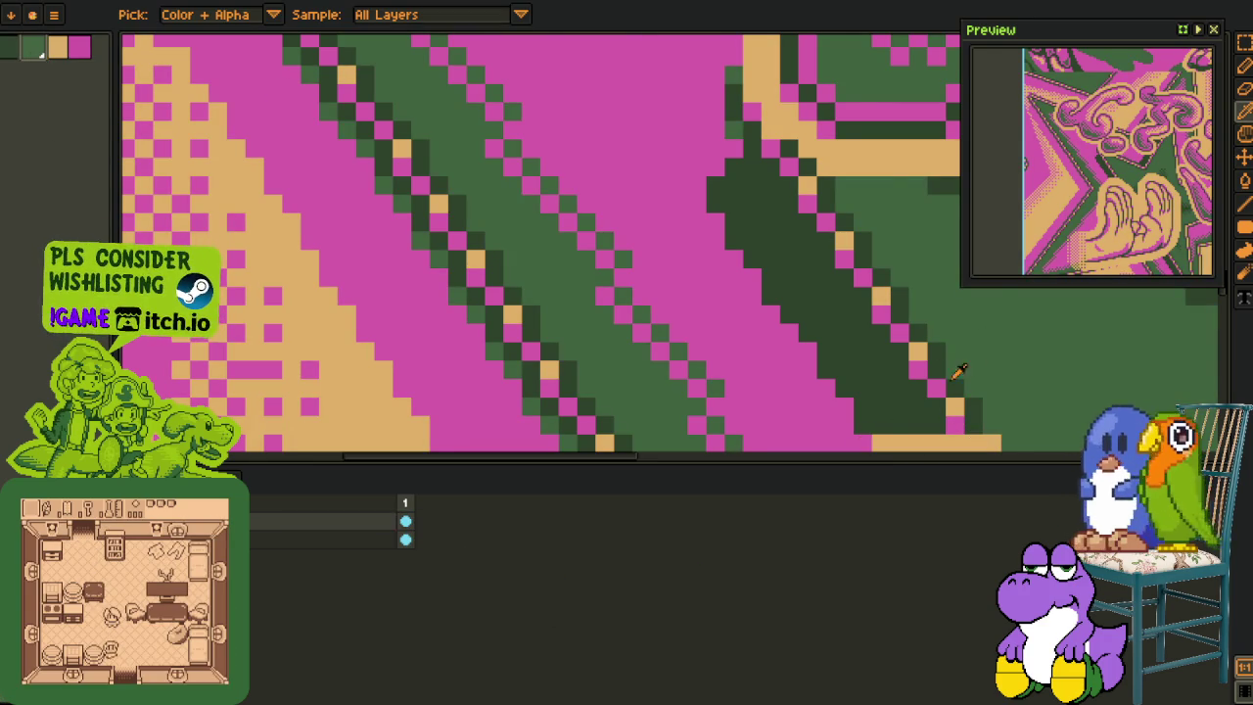
# Step: Compare swaps, then replace dark purple #753f4d with dark green #3c623c
pyautogui.scroll(-4, 959, 370)
pyautogui.scroll(-2, 526, 299)
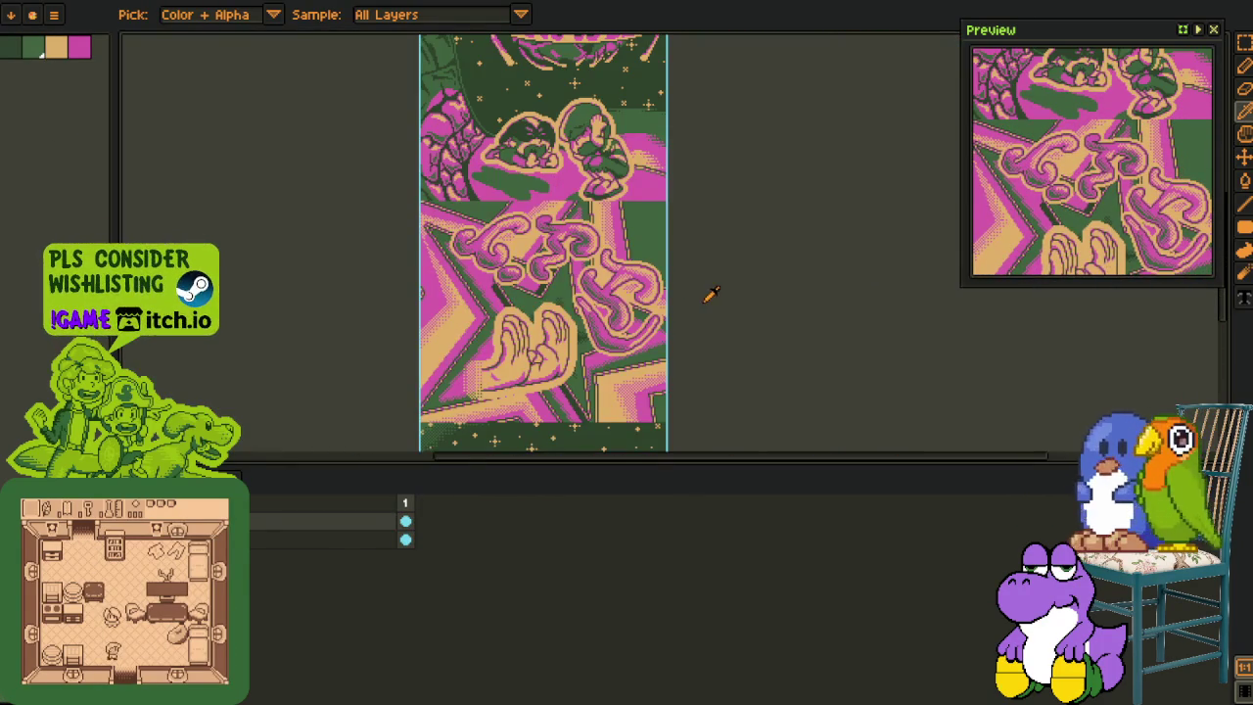
pyautogui.hotkey('ctrl', 'z')
pyautogui.hotkey('ctrl', 'y')
pyautogui.hotkey('ctrl', 'z')
pyautogui.hotkey('ctrl', 'y')
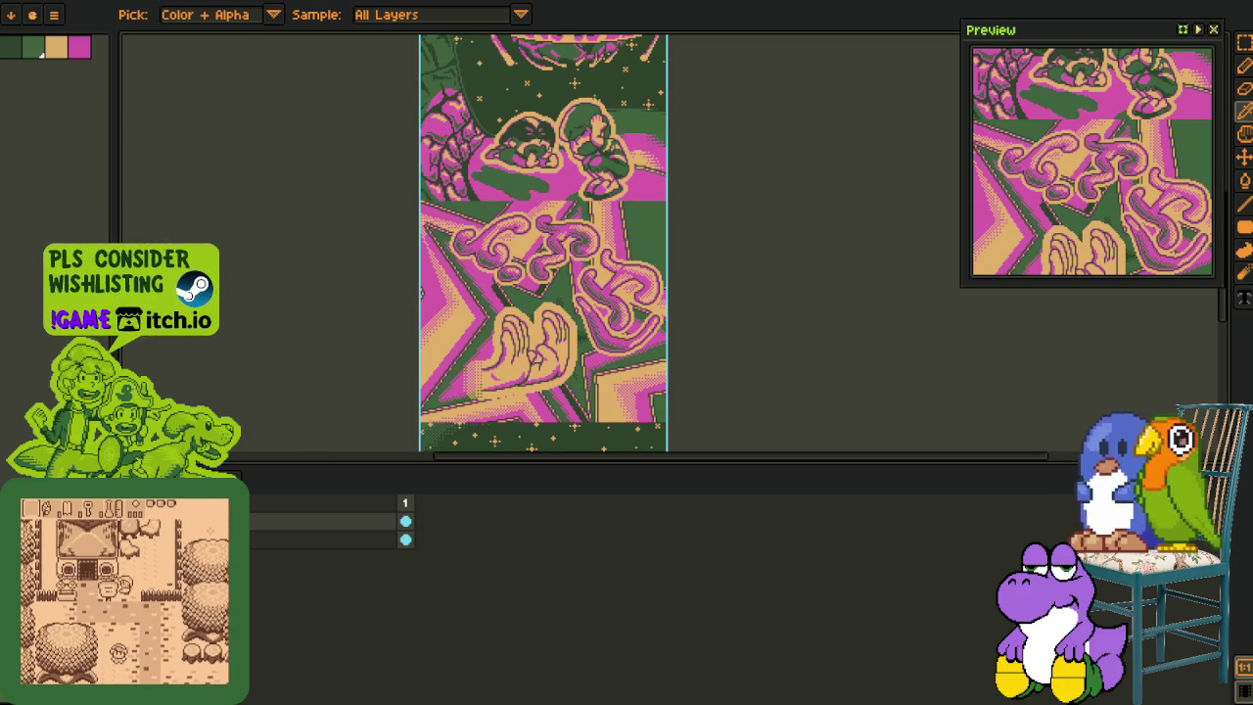
pyautogui.hotkey('ctrl', 'z')
pyautogui.hotkey('shift', 'r')
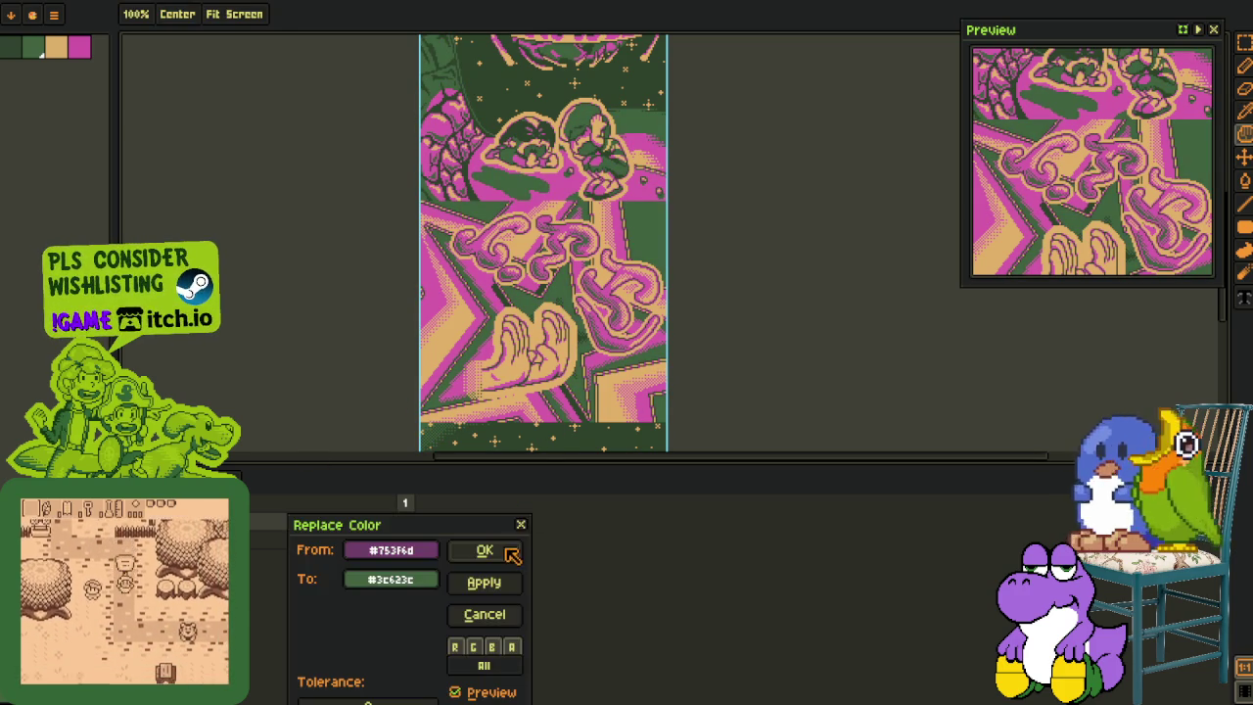
pyautogui.click(508, 551)
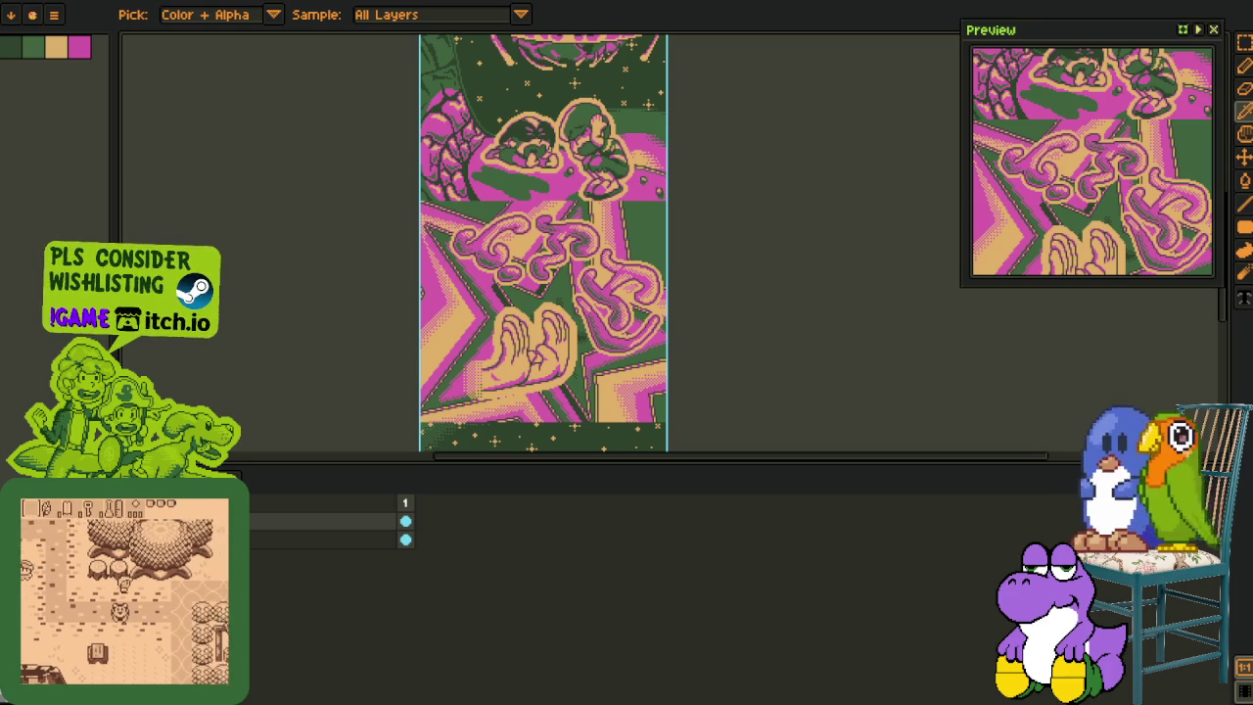
# Step: Merge the new top layer down into the artwork layer
pyautogui.rightClick(250, 521)
pyautogui.click(284, 629)
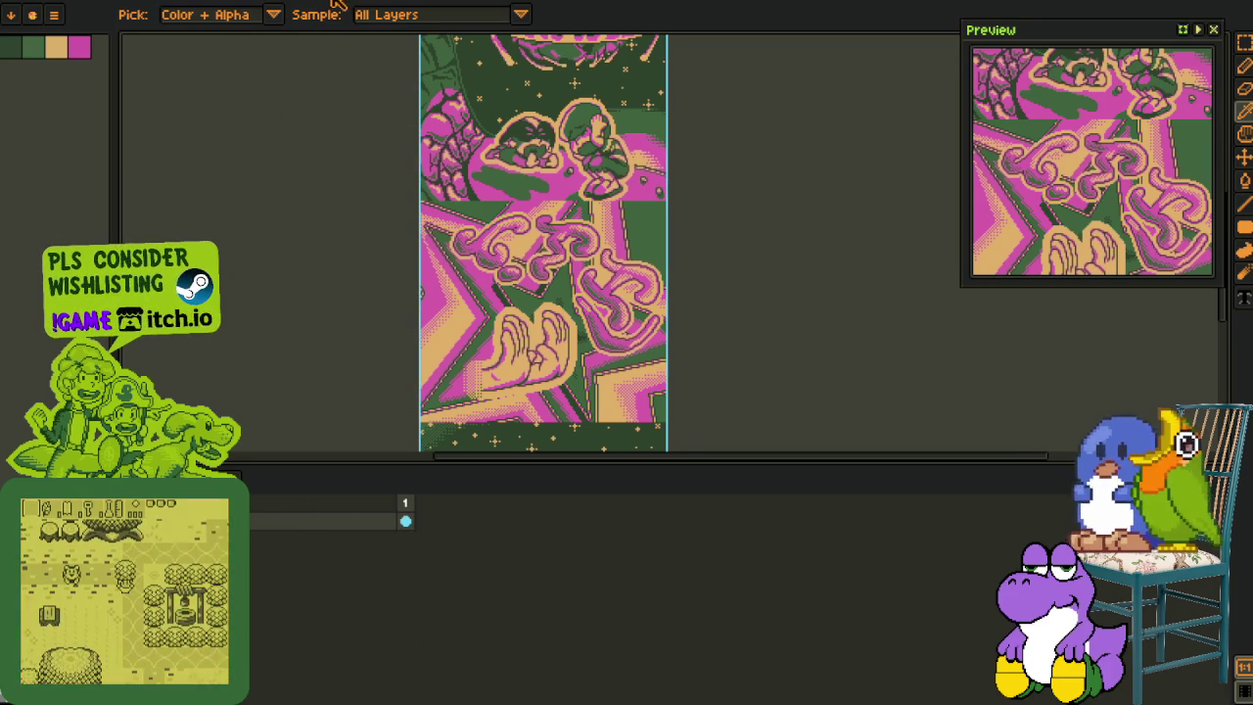
pyautogui.hotkey('ctrl', 'Tab')
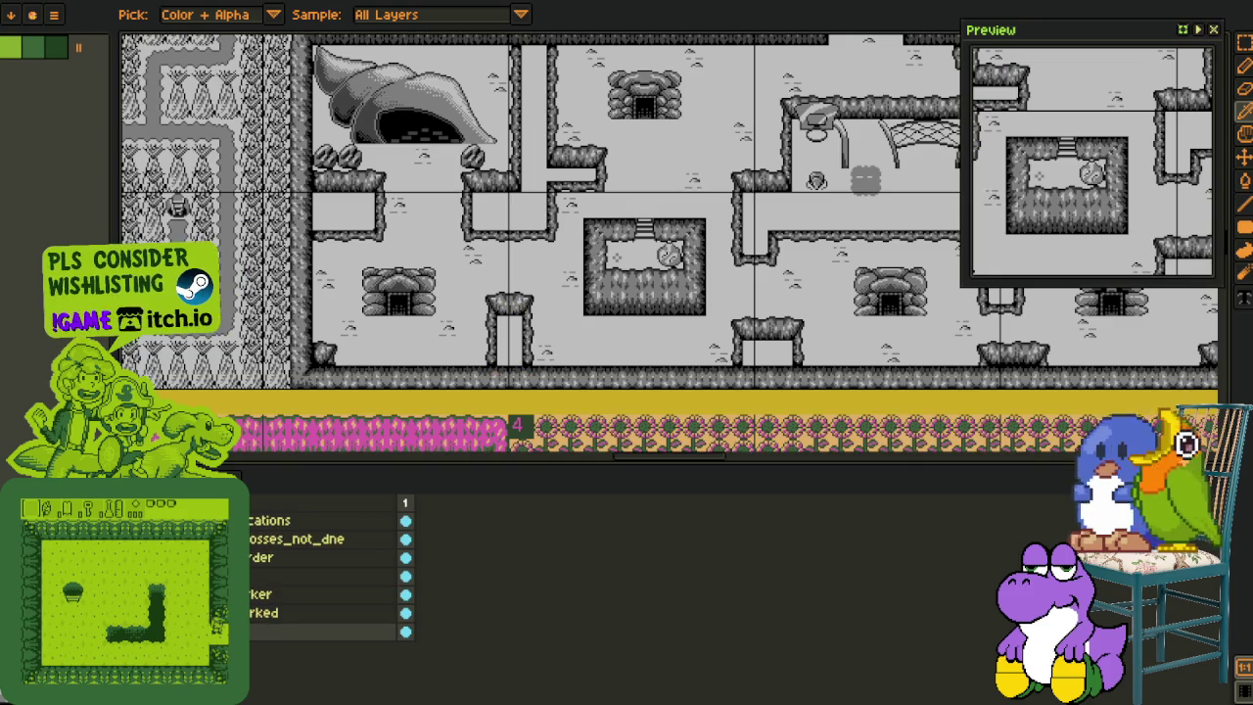
# Step: Scroll the yellow sheet and move to the narrow sprite strip document with its transparent area
pyautogui.scroll(-3, 772, 339)
pyautogui.scroll(-2, 705, 315)
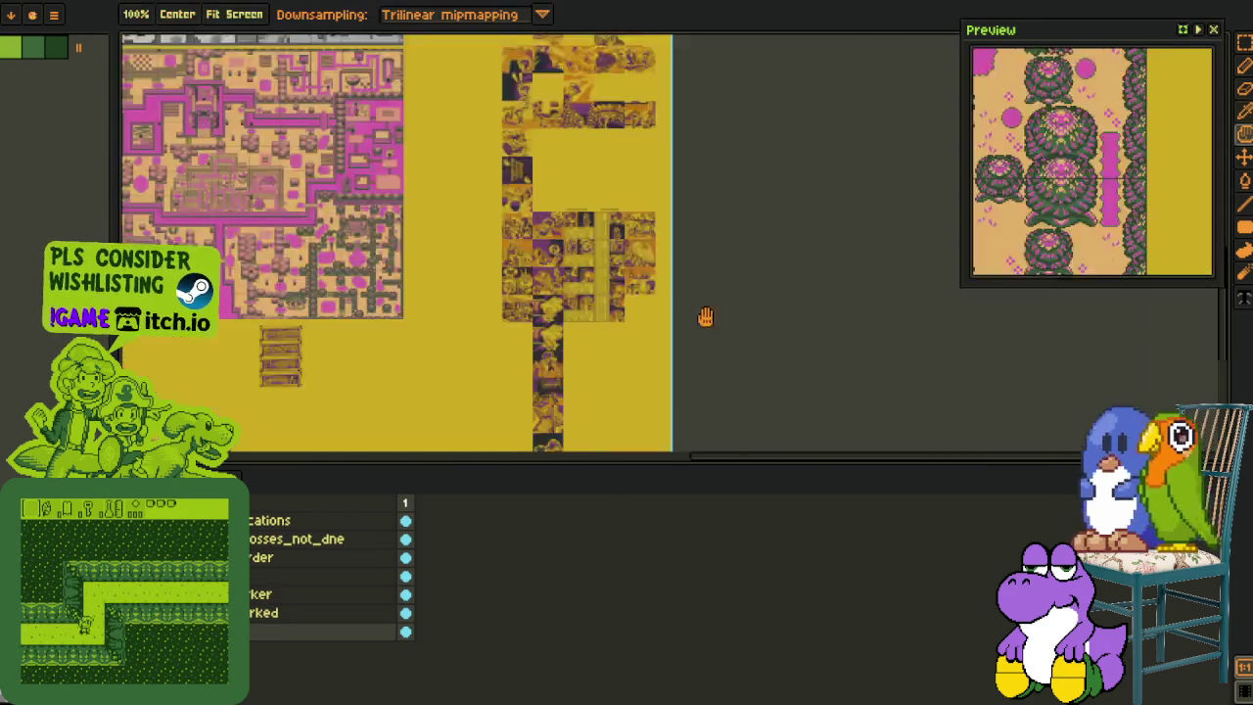
pyautogui.scroll(-1, 633, 299)
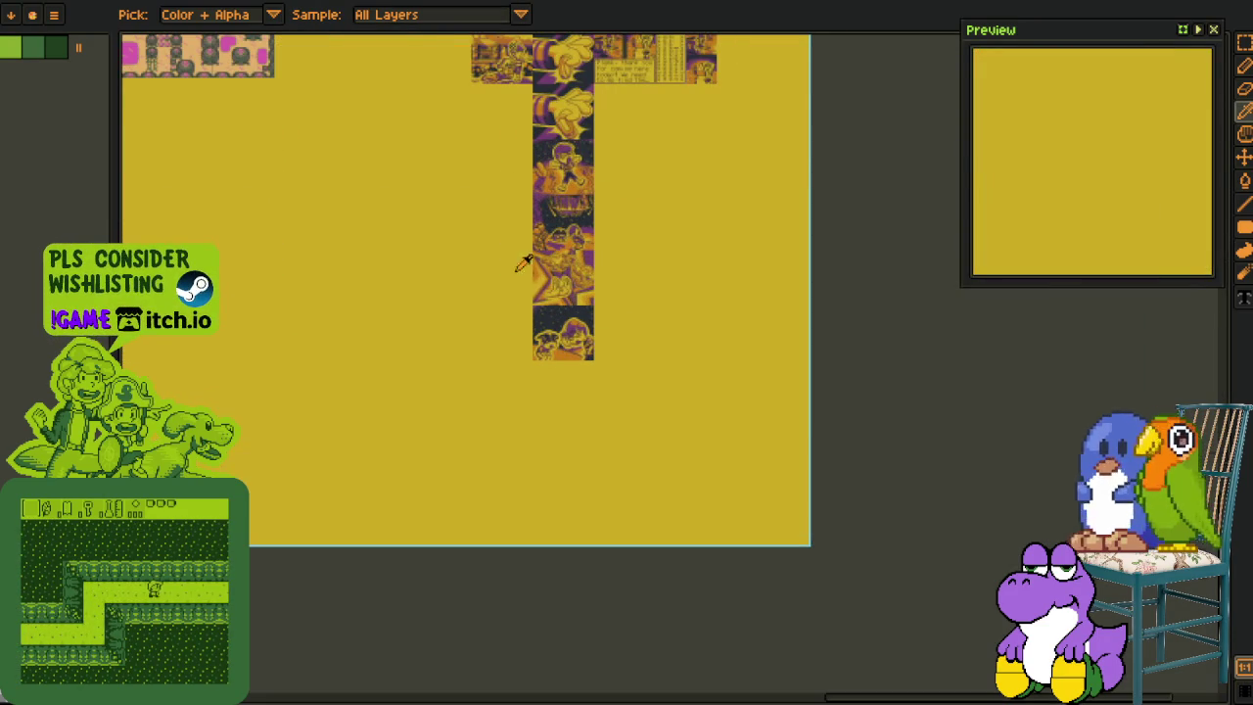
pyautogui.hotkey('ctrl', 'w')
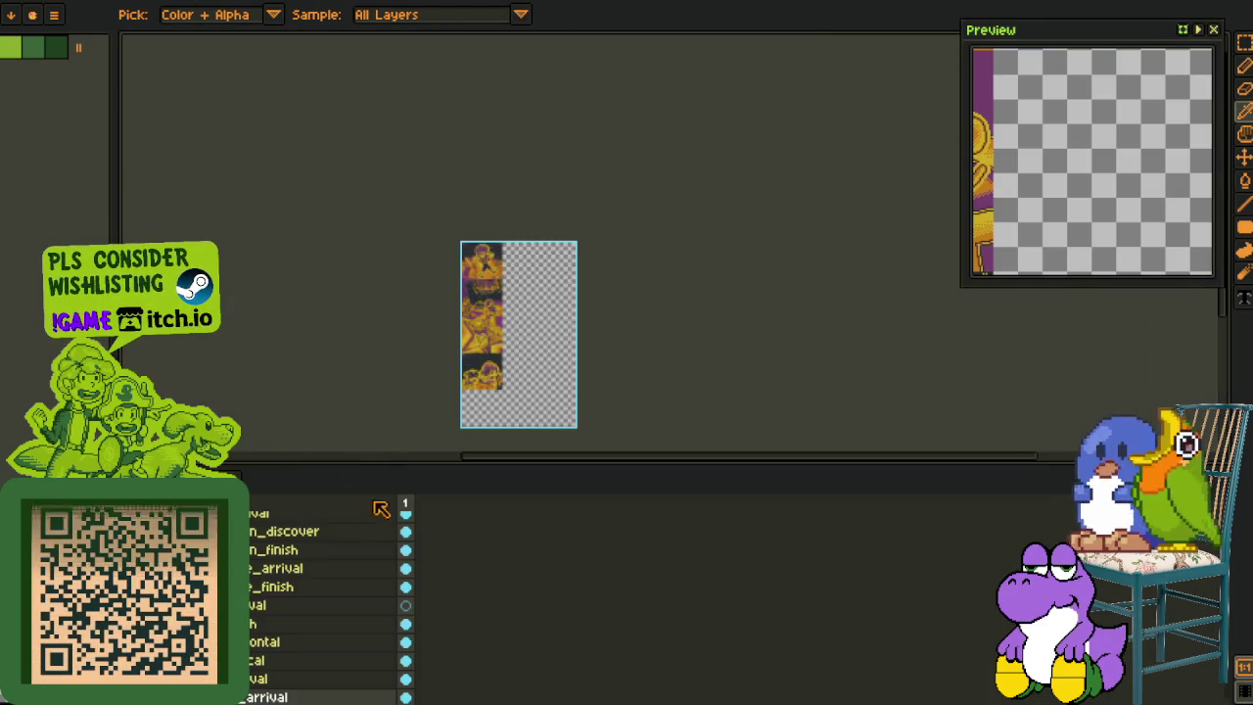
# Step: Copy the sprite strip and paste it over the vertical comic column in the cutscene sheet
pyautogui.scroll(2, 487, 480)
pyautogui.press('Tab')
pyautogui.press('m')
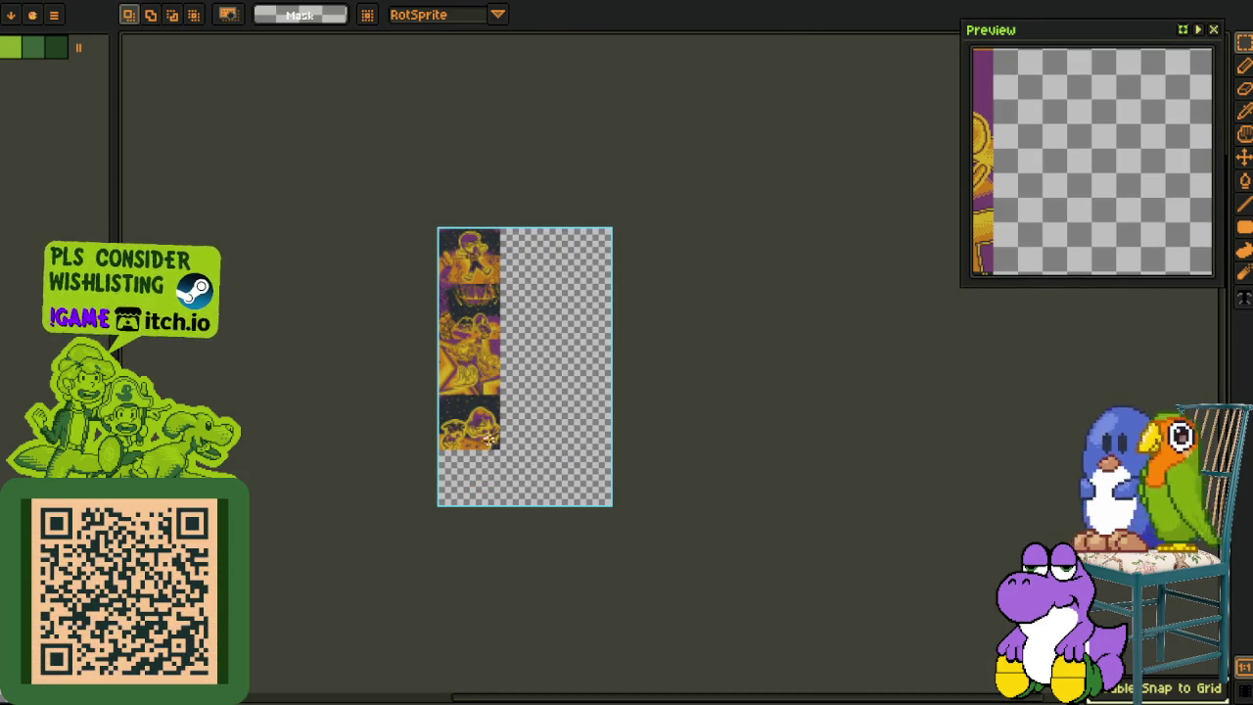
pyautogui.hotkey('ctrl', 'z')
pyautogui.hotkey('ctrl', 'z')
pyautogui.hotkey('ctrl', 'z')
pyautogui.hotkey('ctrl', 'z')
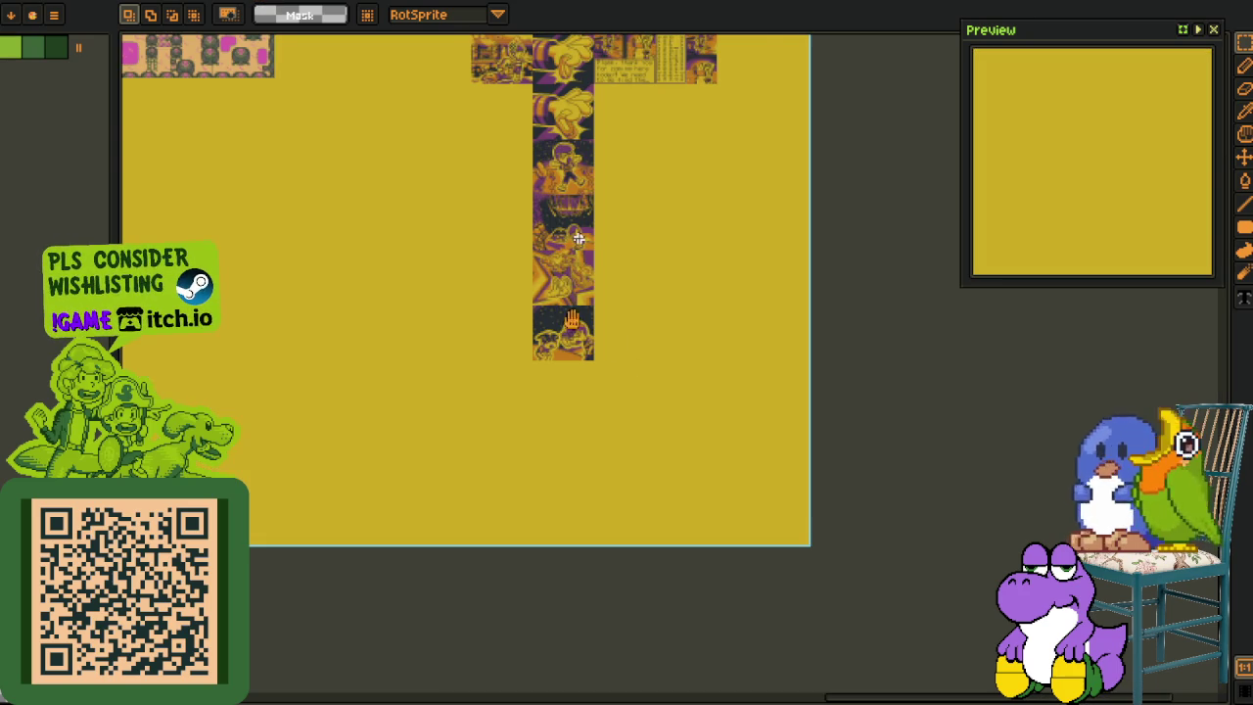
pyautogui.hotkey('ctrl', 'z')
pyautogui.hotkey('ctrl', 'v')
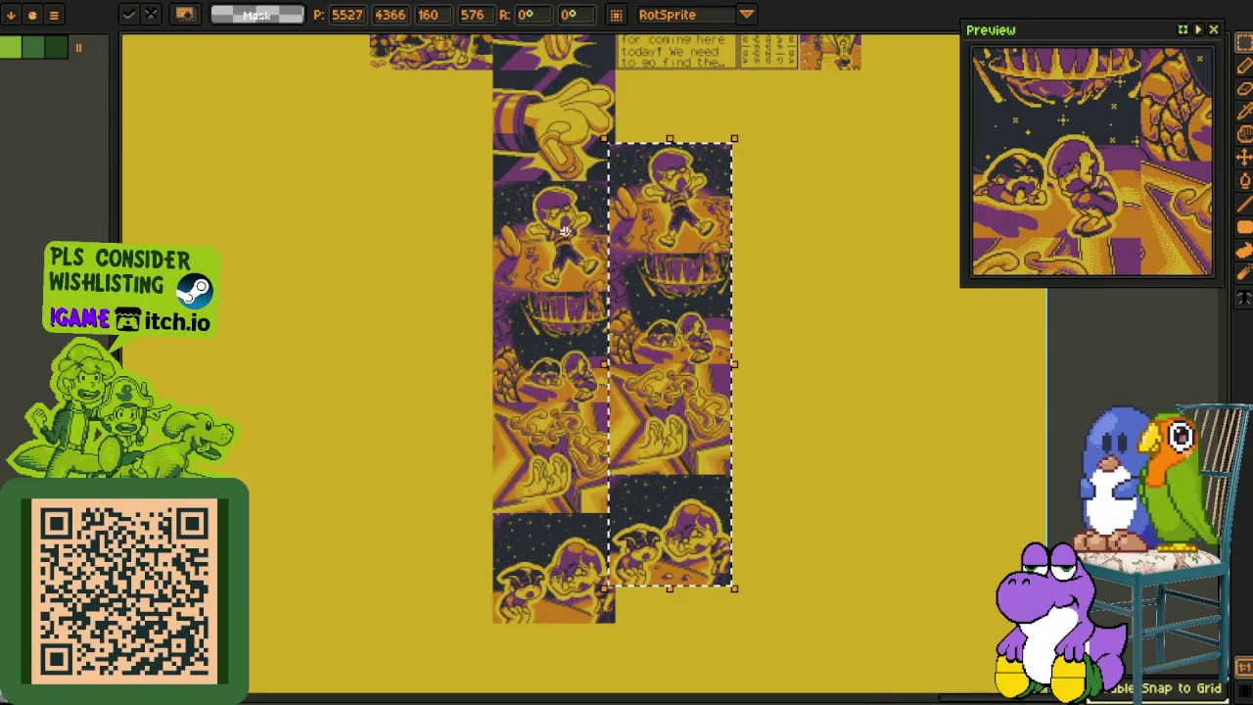
pyautogui.moveTo(652, 294)
pyautogui.mouseDown()
pyautogui.moveTo(566, 301)
pyautogui.moveTo(571, 277)
pyautogui.mouseUp()
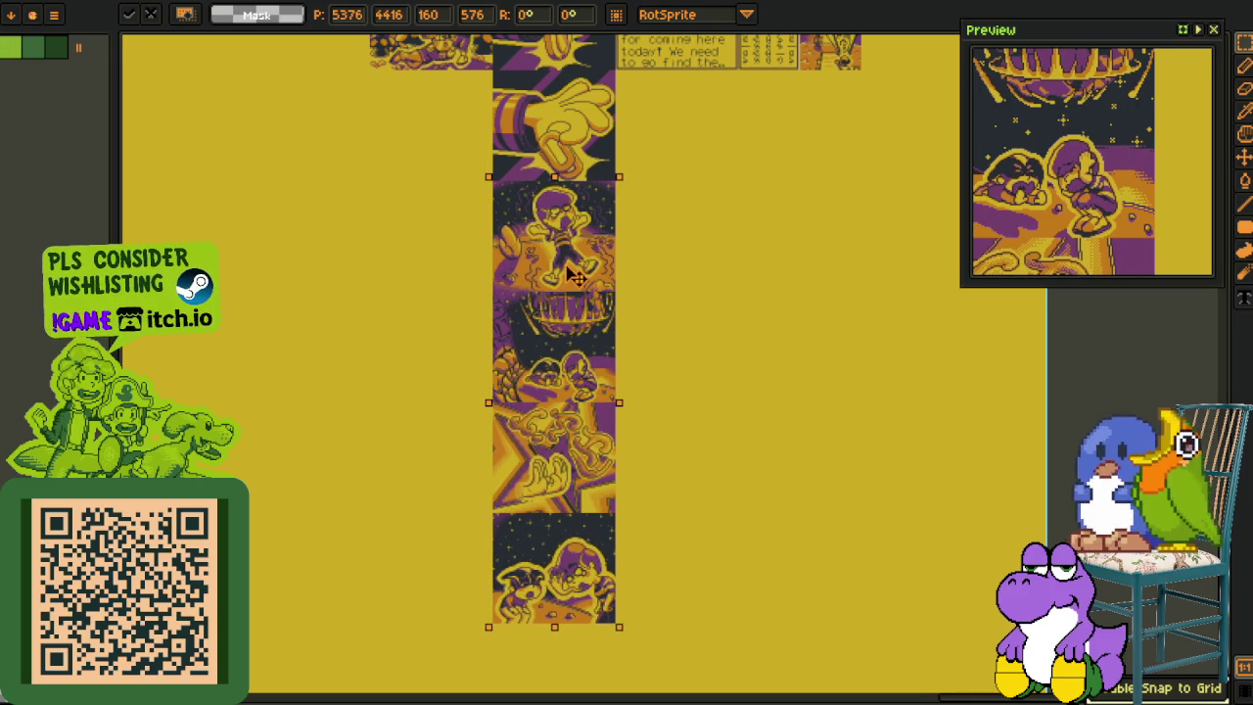
pyautogui.click(750, 280)
# Step: Deselect and save the updated main cutscene sheet
pyautogui.scroll(1, 578, 195)
pyautogui.scroll(1, 577, 196)
pyautogui.scroll(1, 568, 192)
pyautogui.scroll(-3, 563, 191)
pyautogui.scroll(-1, 724, 285)
pyautogui.hotkey('ctrl', 'd')
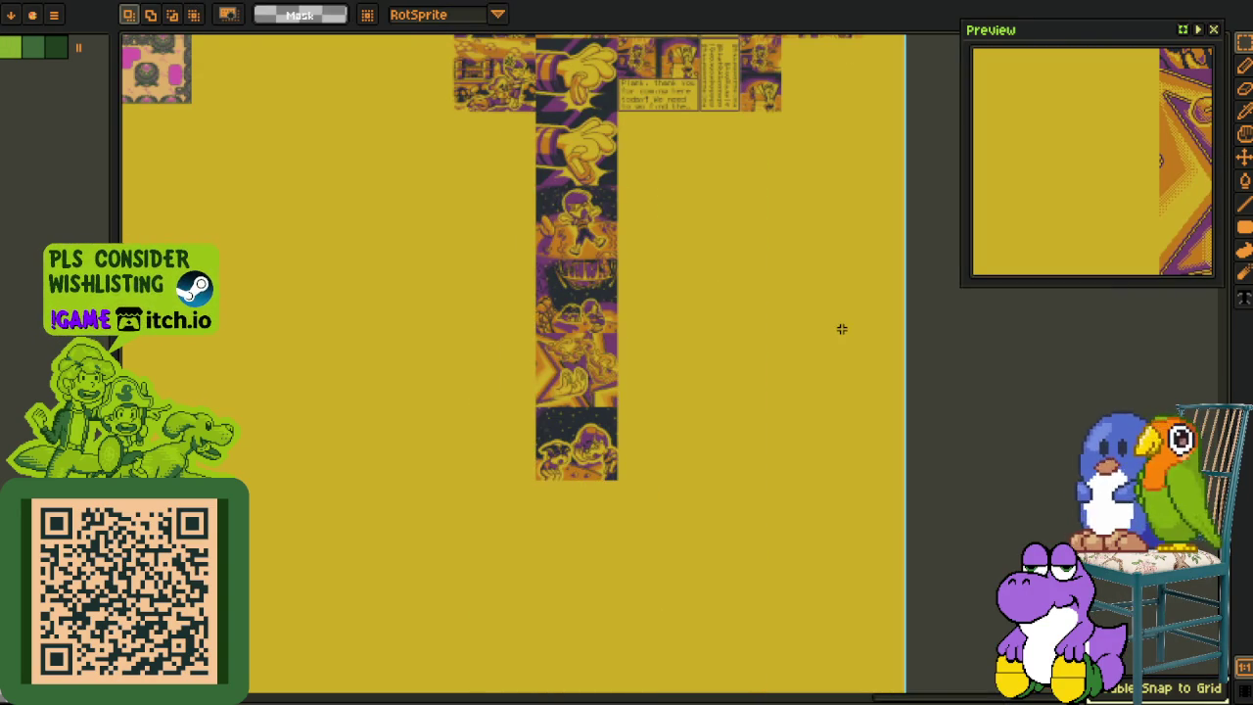
pyautogui.hotkey('ctrl', 's')
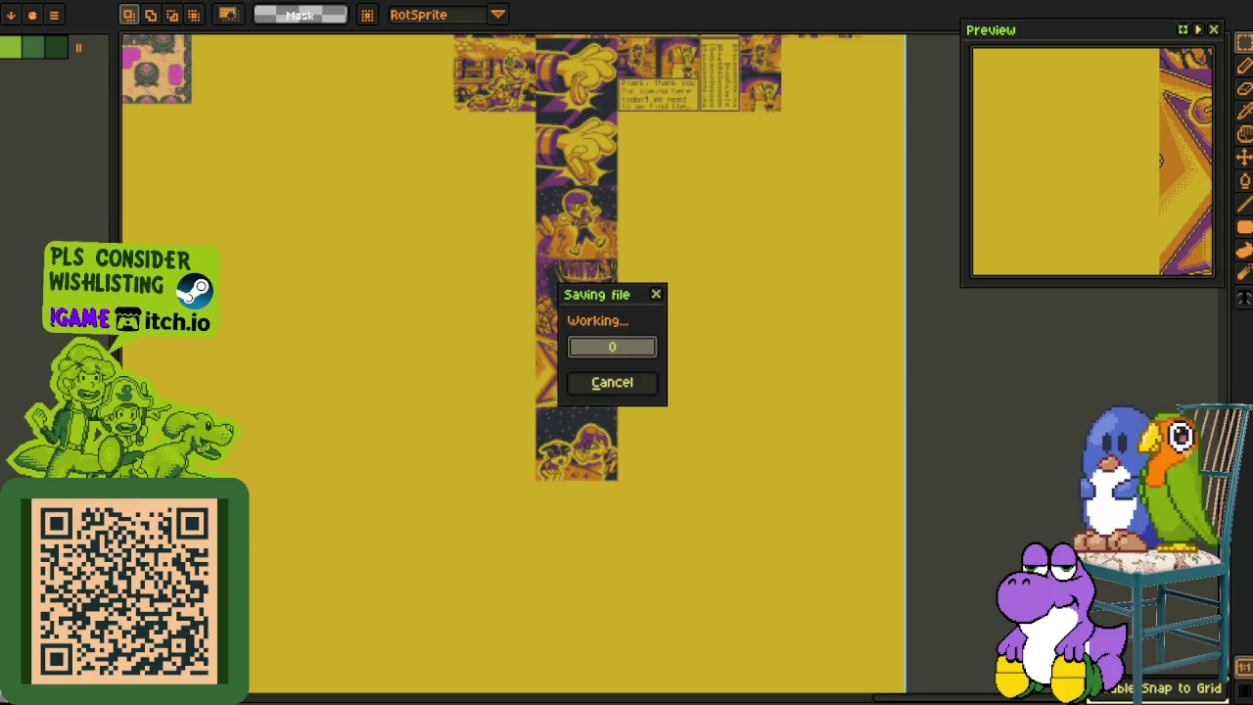
pyautogui.press('Tab')
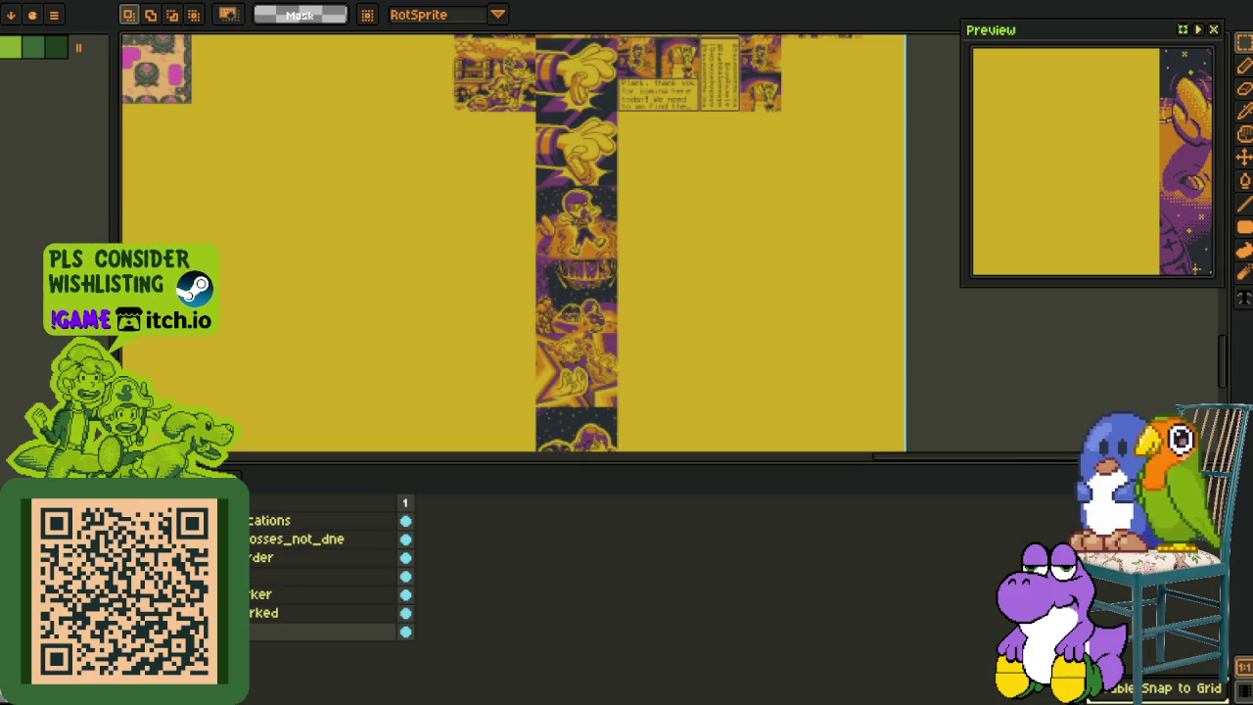
pyautogui.hotkey('ctrl', 's')
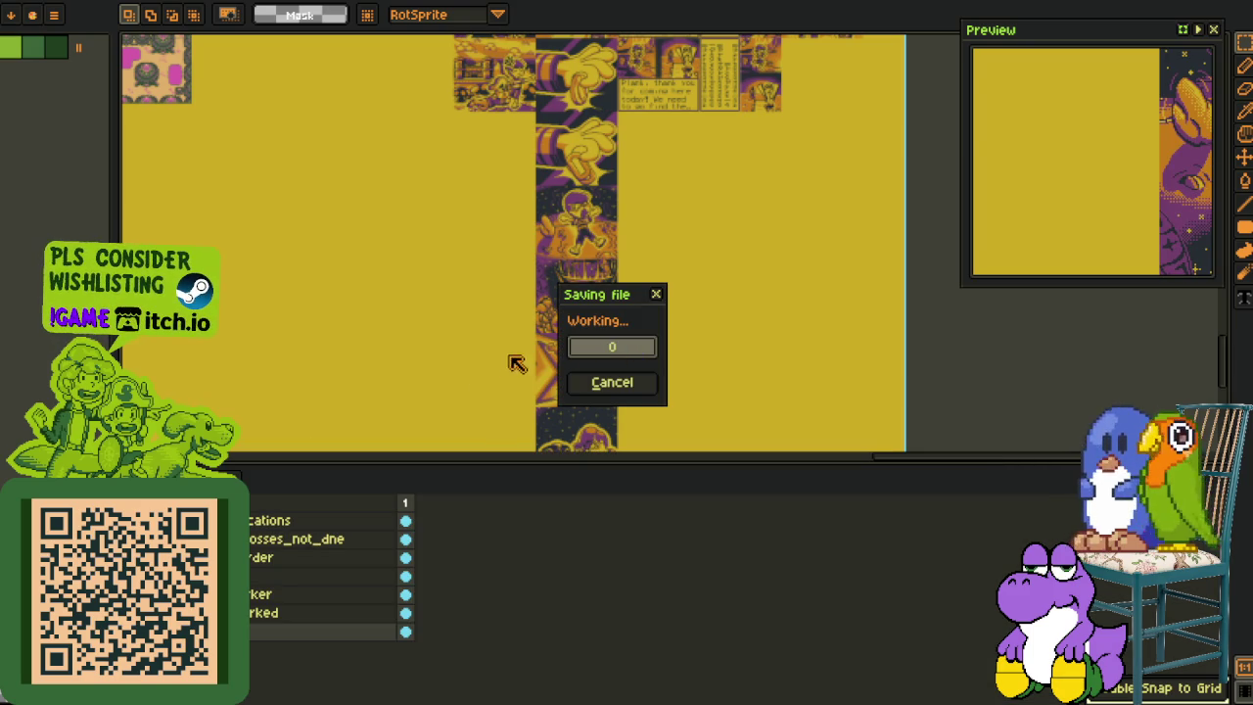
pyautogui.scroll(1, 502, 280)
# Step: Hide the timeline and zoom and pan around the pasted comic column on the cutscene sheet
pyautogui.press('Tab')
pyautogui.scroll(-3, 555, 254)
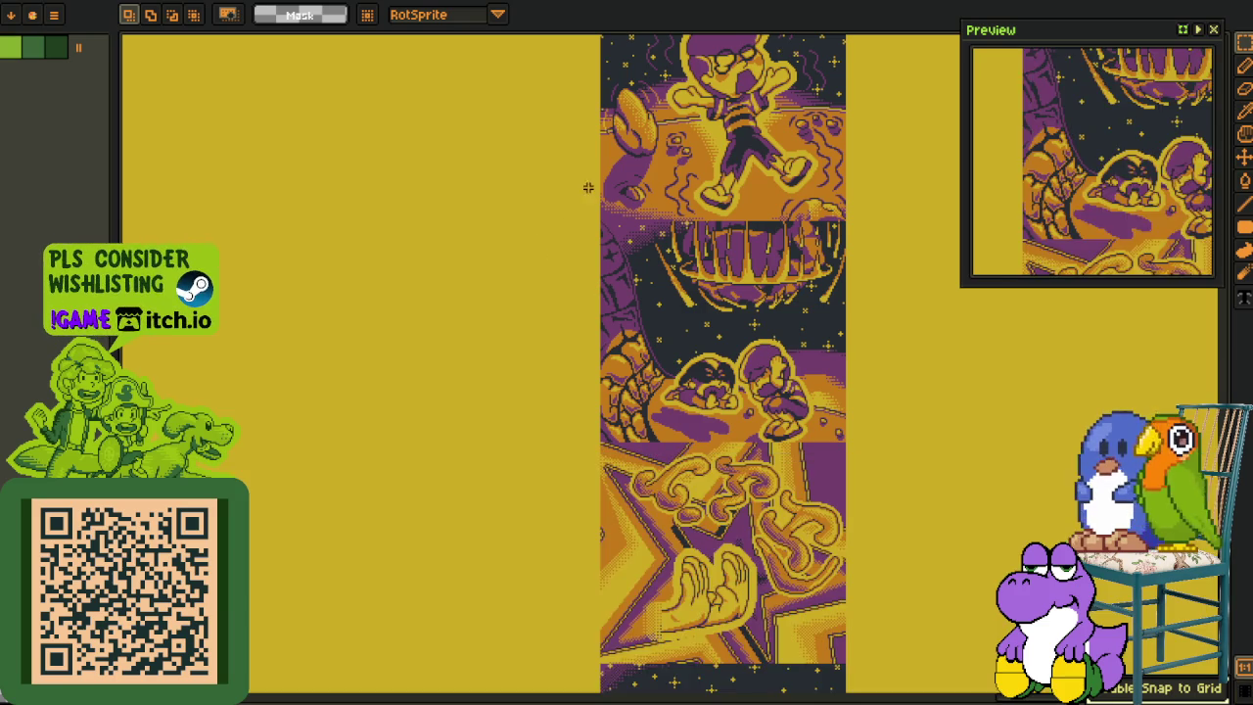
pyautogui.scroll(3, 579, 291)
pyautogui.moveTo(545, 225); pyautogui.dragTo(375, 691)
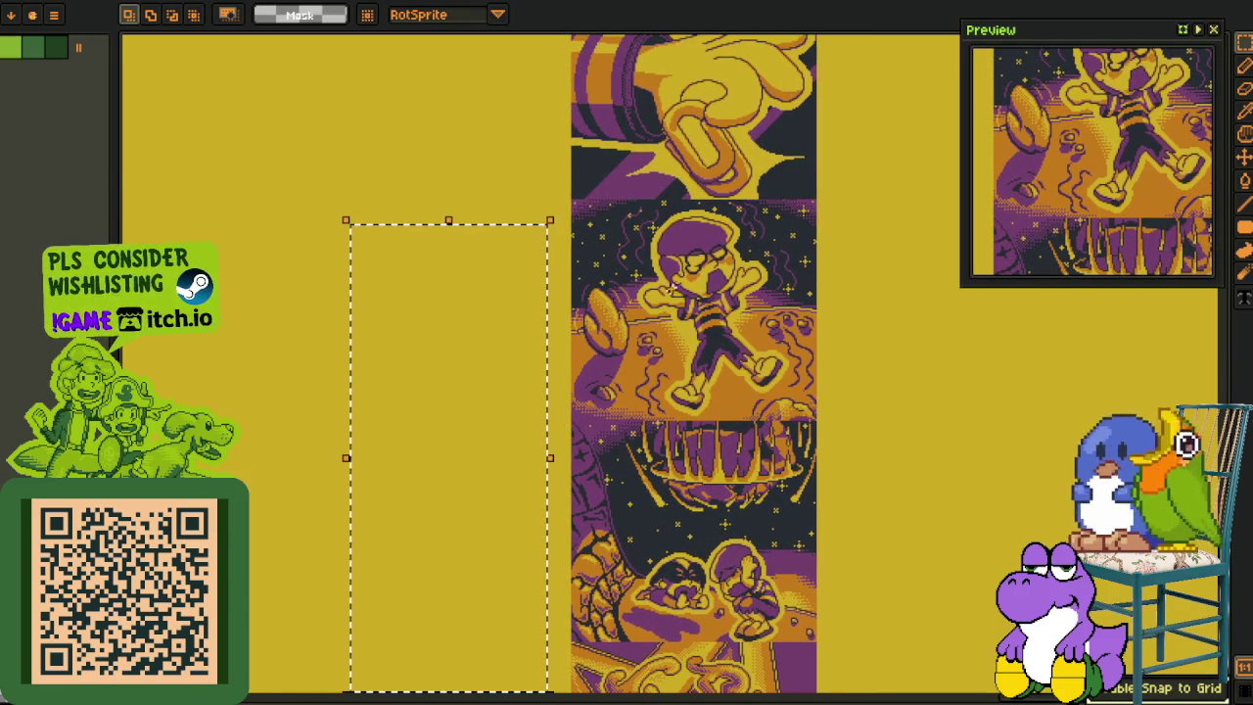
pyautogui.scroll(-5, 362, 588)
pyautogui.scroll(5, 491, 291)
pyautogui.hscroll(8, 492, 291)
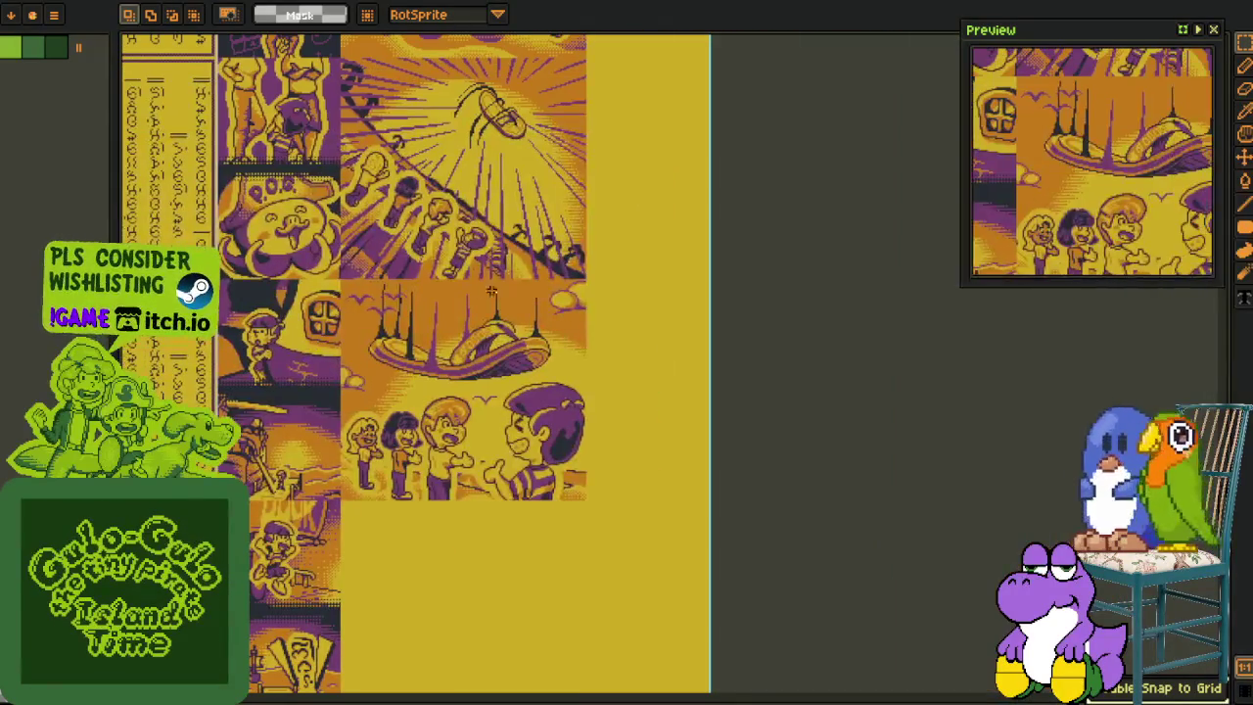
pyautogui.scroll(-3, 781, 425)
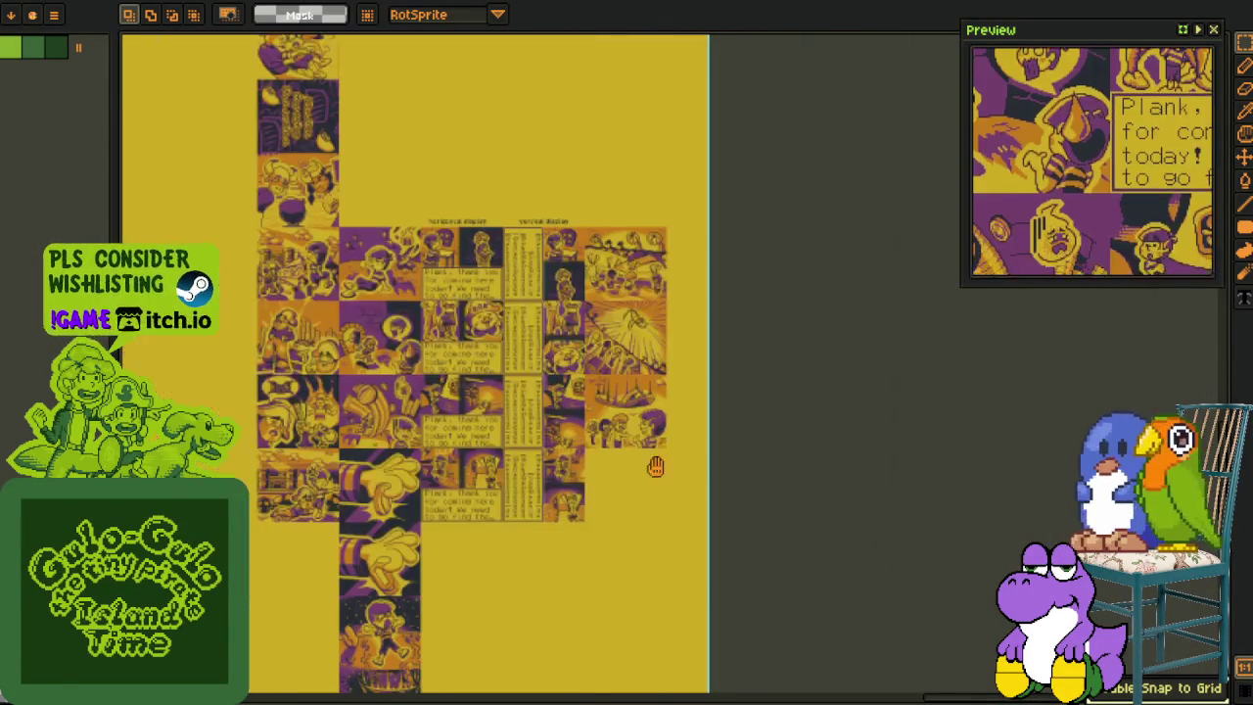
pyautogui.hscroll(-3, 780, 425)
pyautogui.scroll(2, 500, 370)
pyautogui.moveTo(384, 486); pyautogui.dragTo(513, 247)
pyautogui.hscroll(5, 714, 344)
pyautogui.scroll(2, 400, 301)
# Step: Pan across the other comic tiles, then return to the sprite strip document
pyautogui.moveTo(400, 300); pyautogui.dragTo(683, 676)
pyautogui.scroll(-3, 862, 464)
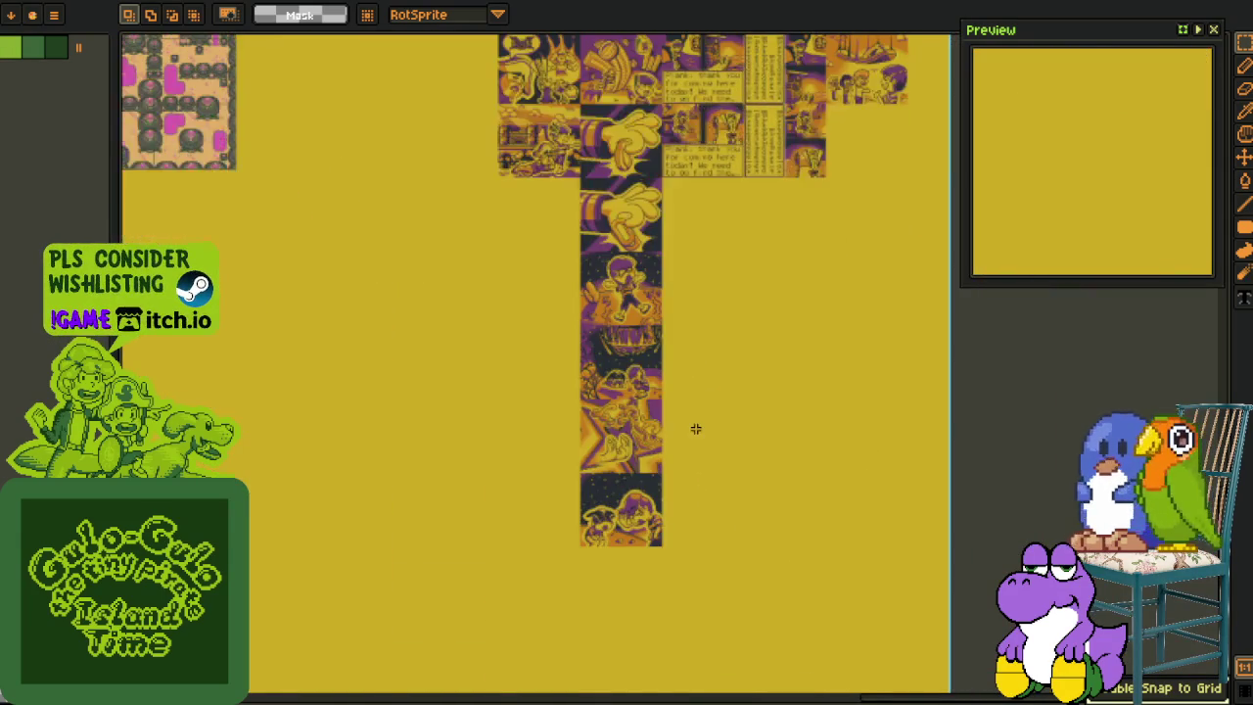
pyautogui.scroll(1, 562, 333)
pyautogui.scroll(2, 504, 346)
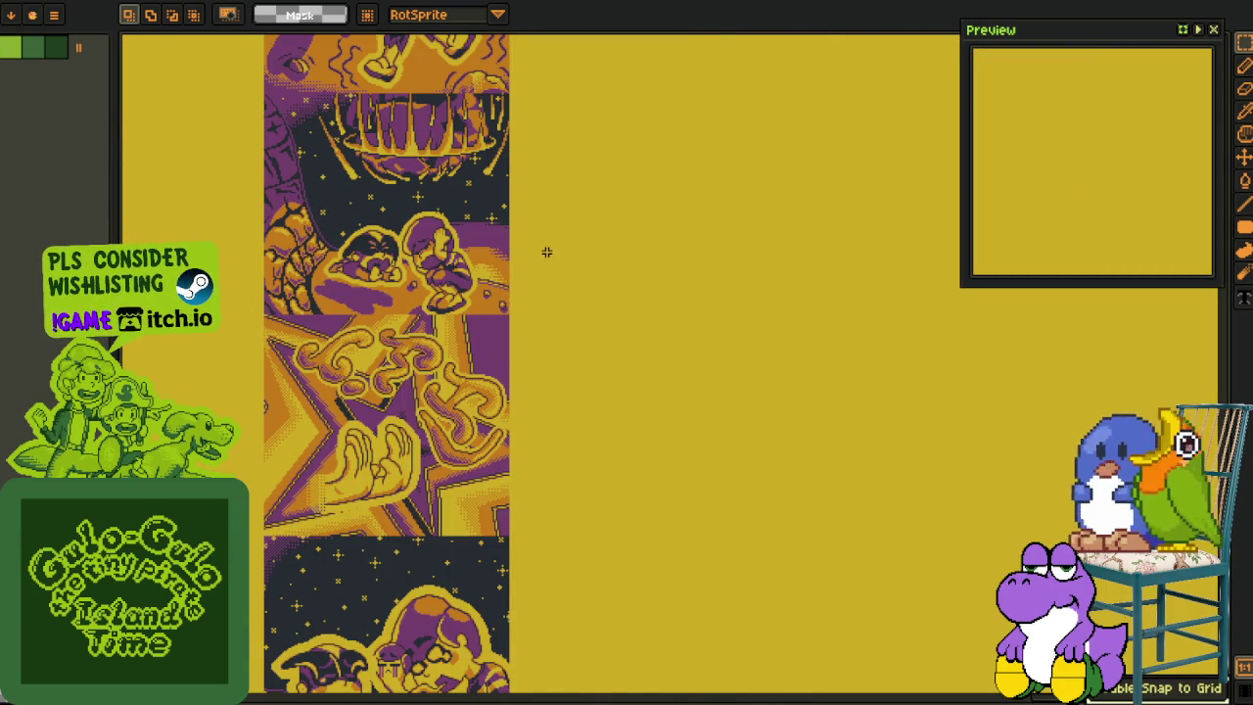
pyautogui.scroll(1, 547, 253)
pyautogui.scroll(-2, 574, 372)
pyautogui.scroll(-1, 590, 397)
pyautogui.scroll(2, 470, 148)
pyautogui.scroll(2, 469, 291)
pyautogui.scroll(1, 475, 268)
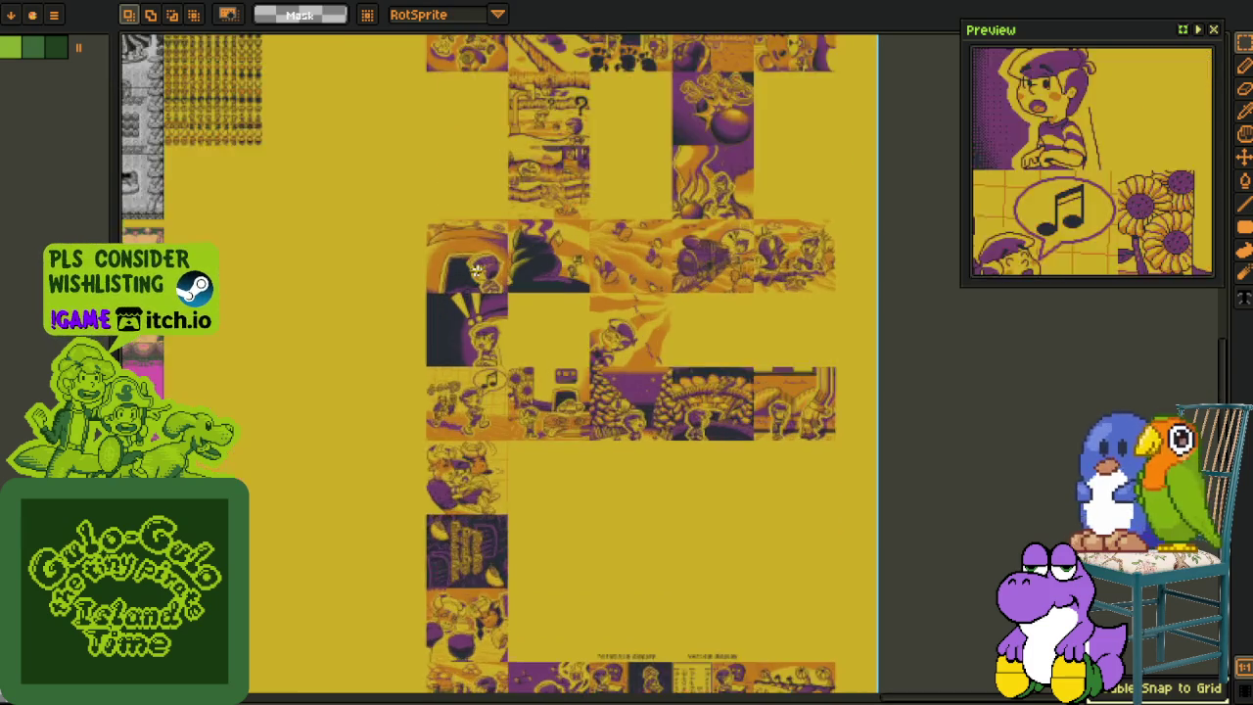
pyautogui.scroll(2, 475, 268)
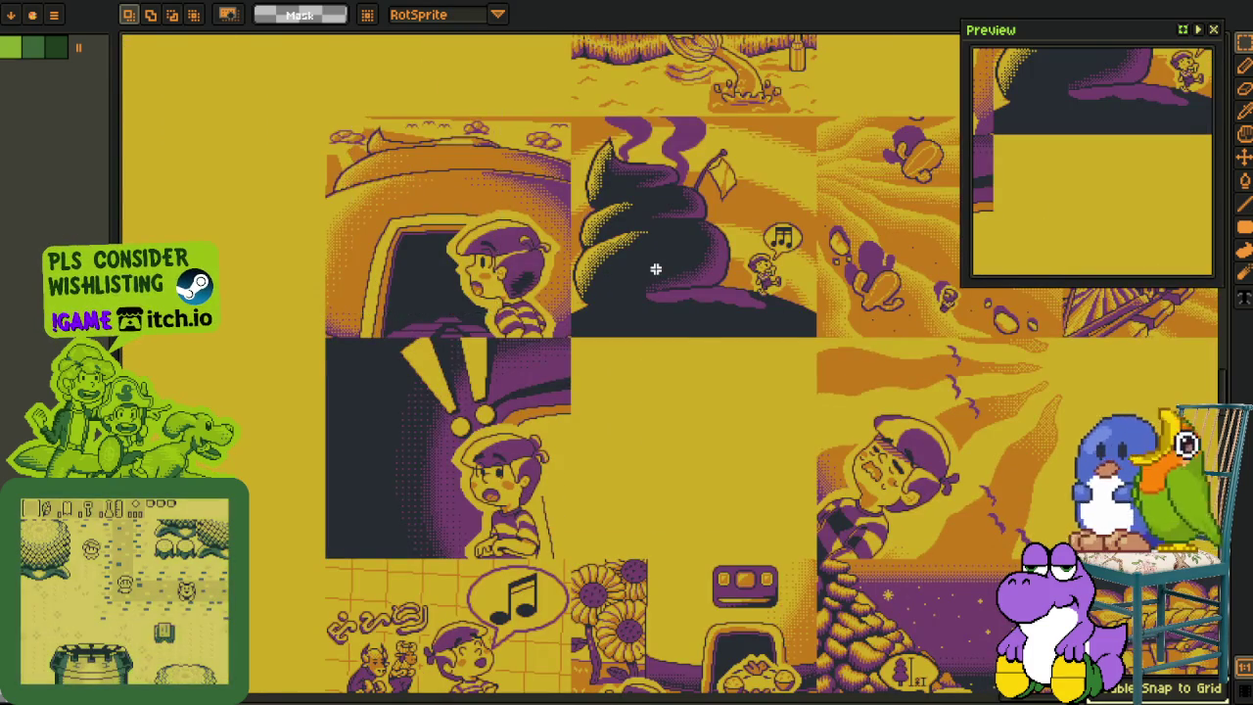
pyautogui.scroll(-2, 656, 268)
pyautogui.moveTo(656, 268); pyautogui.dragTo(452, 527)
pyautogui.scroll(-1, 451, 527)
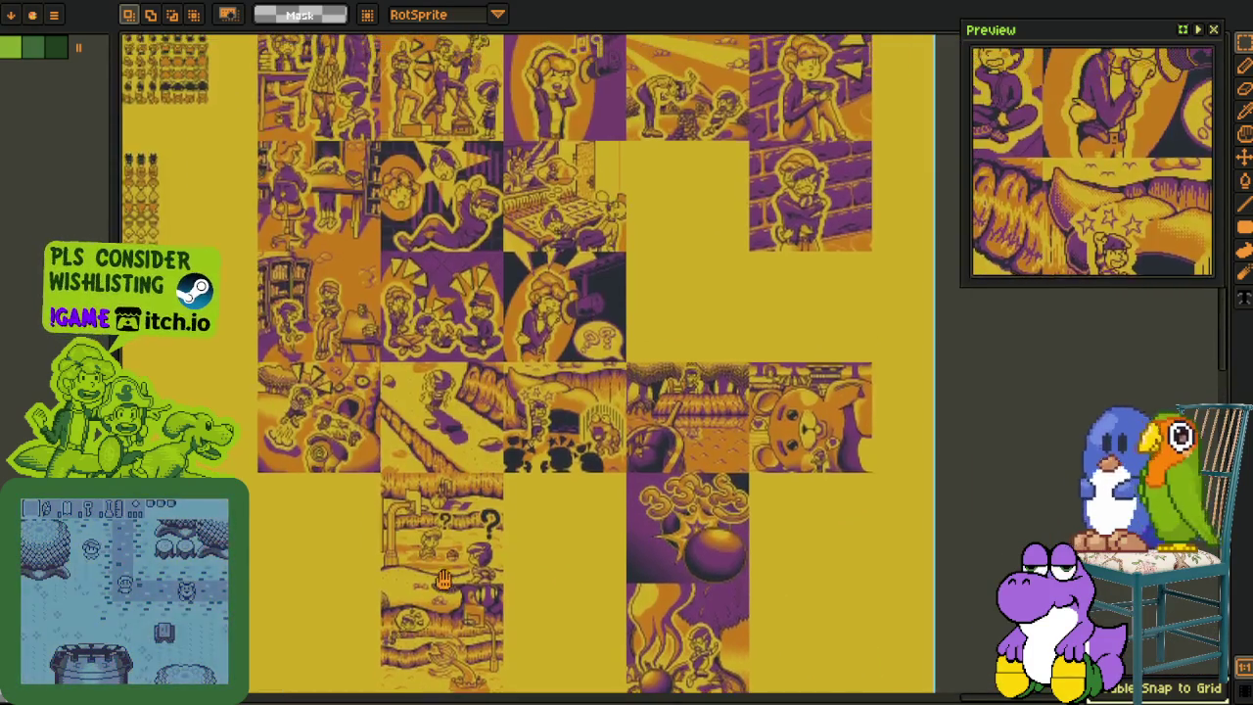
pyautogui.scroll(-2, 451, 528)
pyautogui.scroll(-2, 452, 528)
pyautogui.scroll(-2, 452, 527)
pyautogui.scroll(-4, 565, 499)
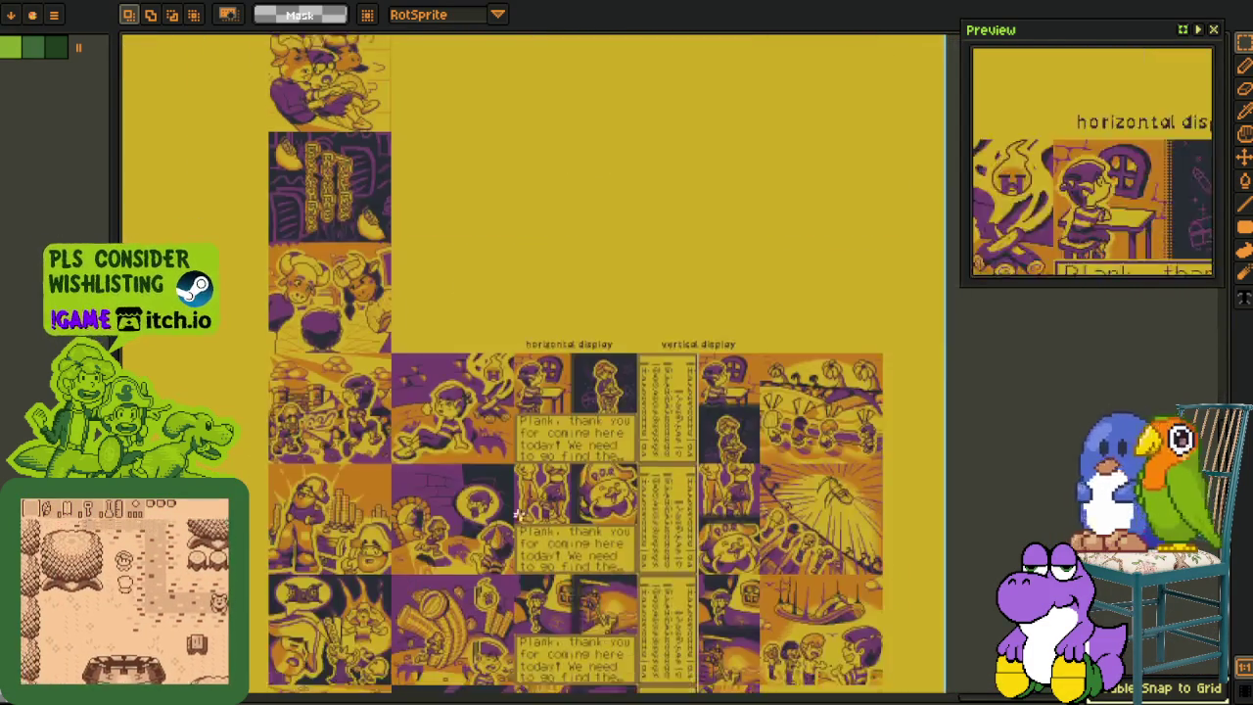
pyautogui.scroll(-2, 565, 498)
pyautogui.scroll(-3, 565, 498)
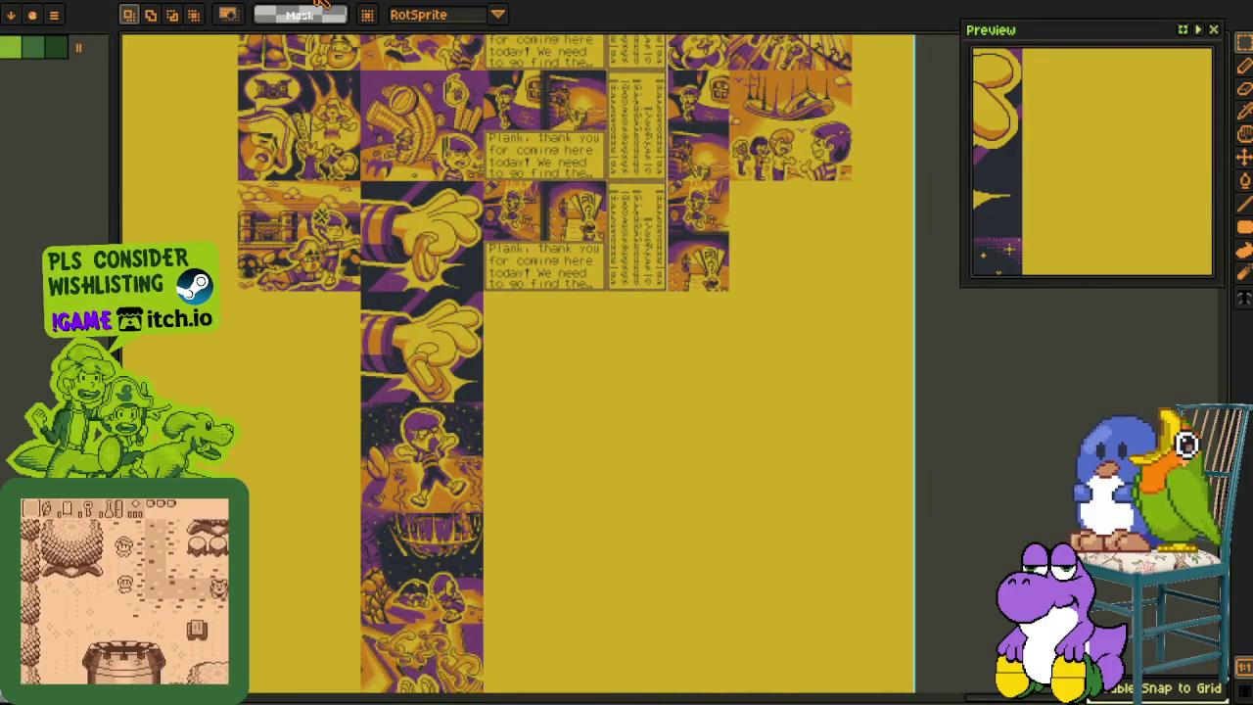
pyautogui.hotkey('ctrl', 'Tab')
pyautogui.scroll(3, 499, 338)
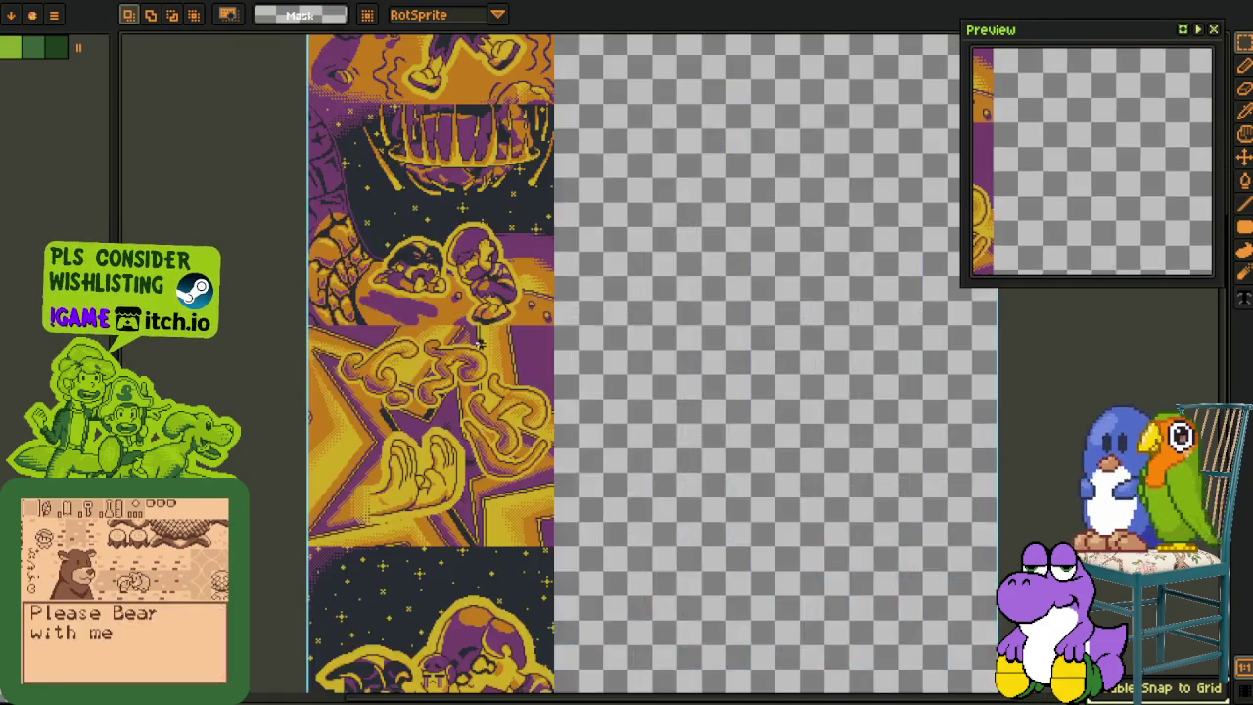
# Step: Switch to the starry two-character panel document and show its layer timeline
pyautogui.scroll(-2, 500, 338)
pyautogui.hotkey('ctrl', 'Tab')
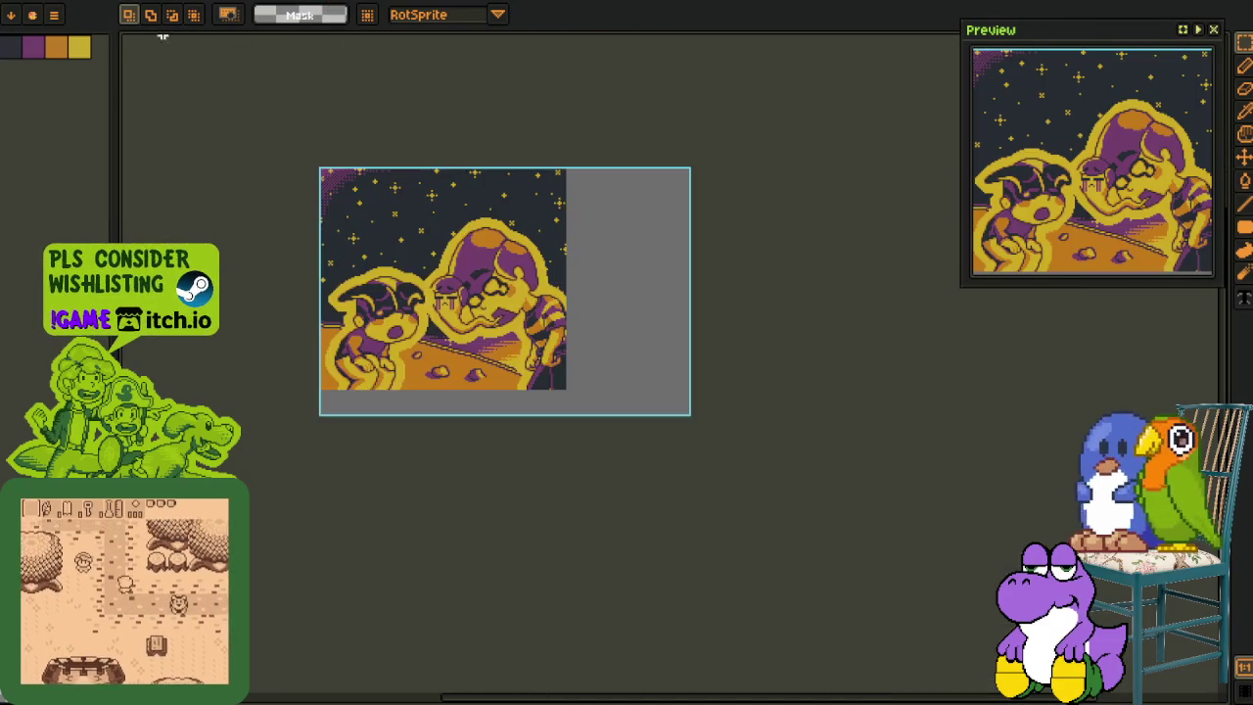
pyautogui.scroll(2, 404, 263)
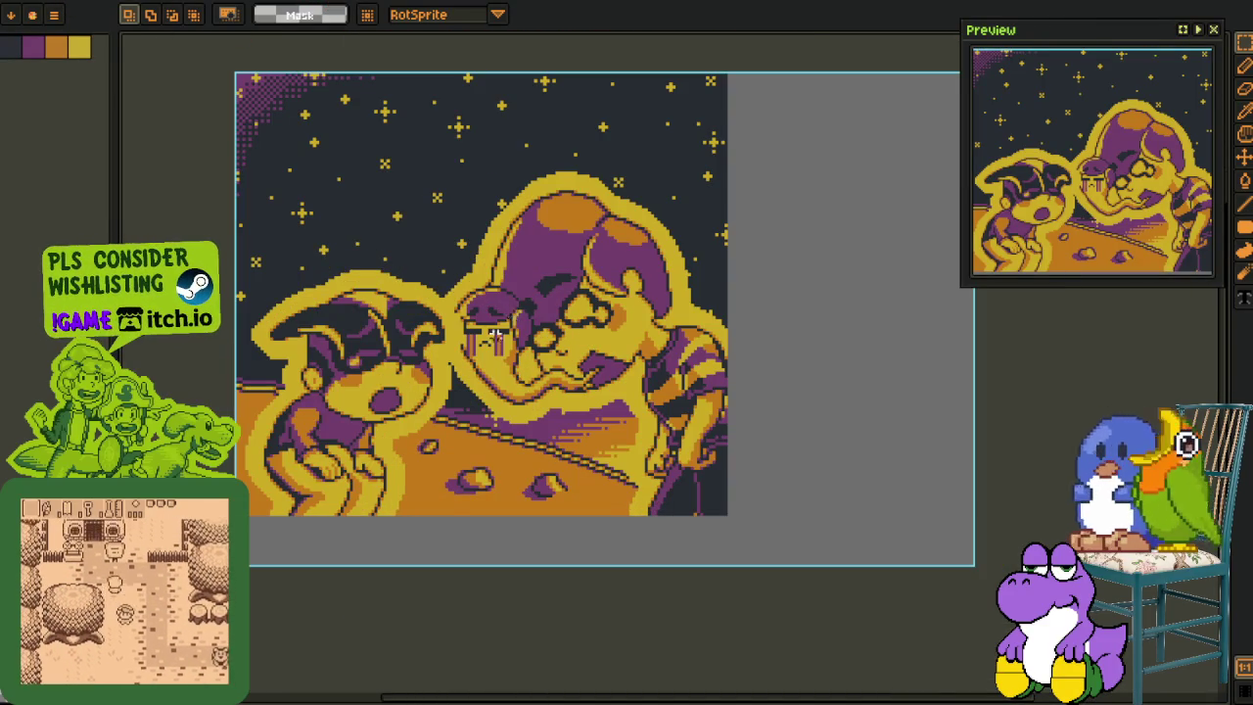
pyautogui.scroll(1, 494, 333)
pyautogui.scroll(1, 449, 384)
pyautogui.press('Tab')
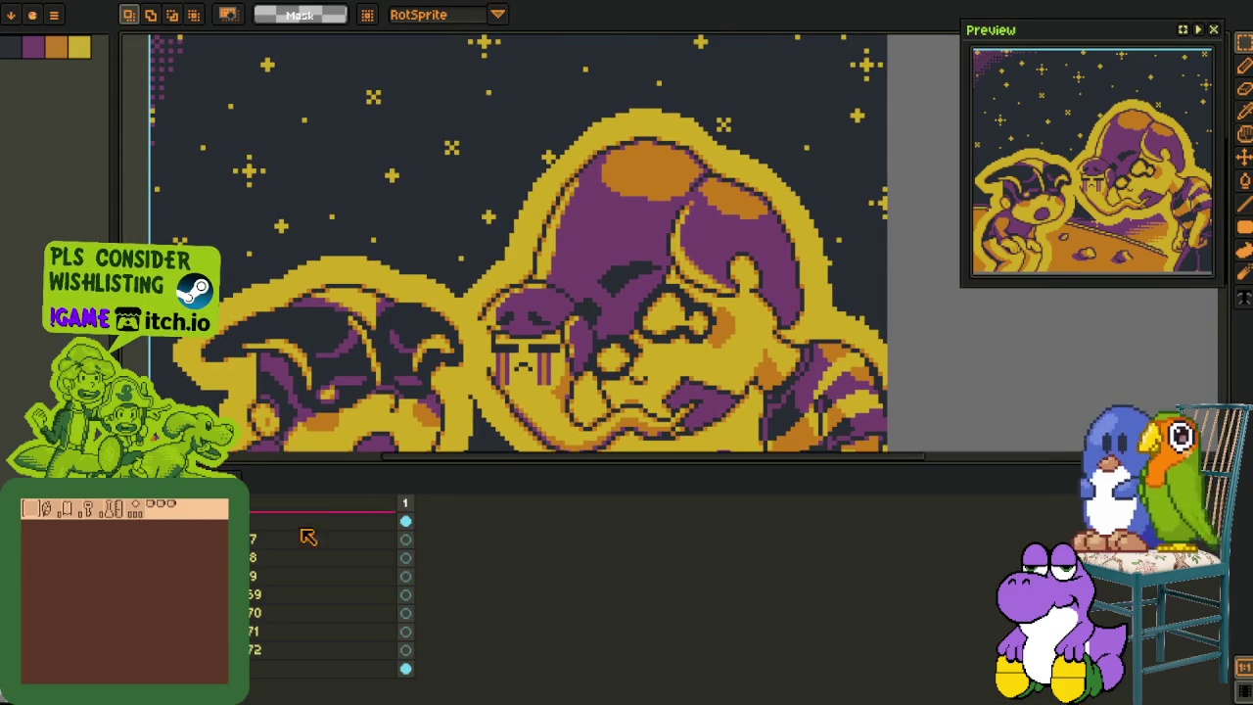
# Step: Drag variant layer _1 above _2, undo that, then delete layer _1
pyautogui.scroll(-3, 333, 398)
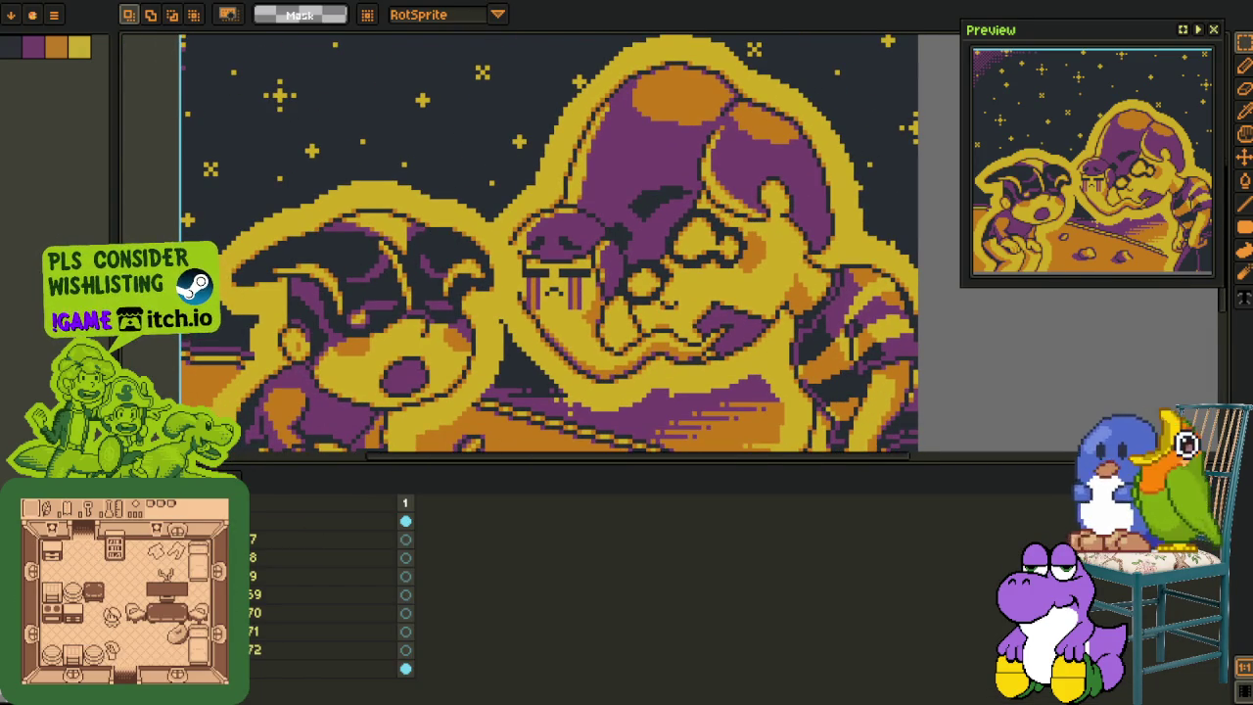
pyautogui.scroll(-1, 323, 597)
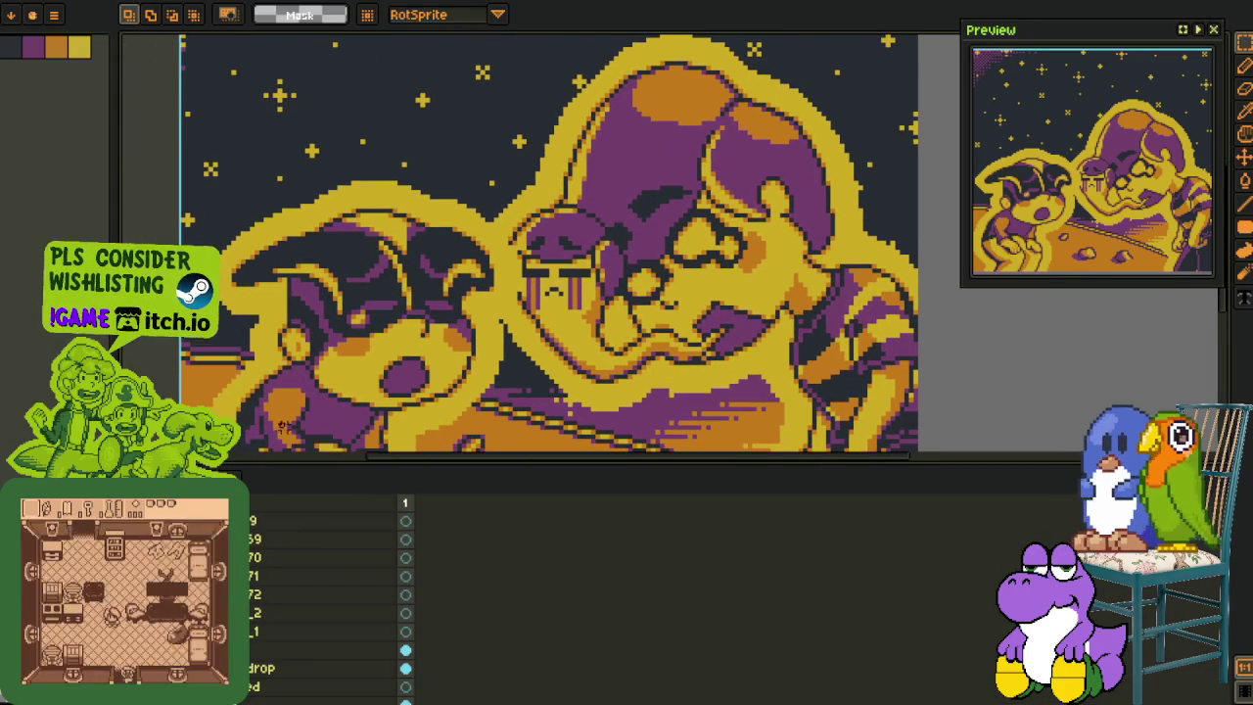
pyautogui.scroll(-3, 283, 426)
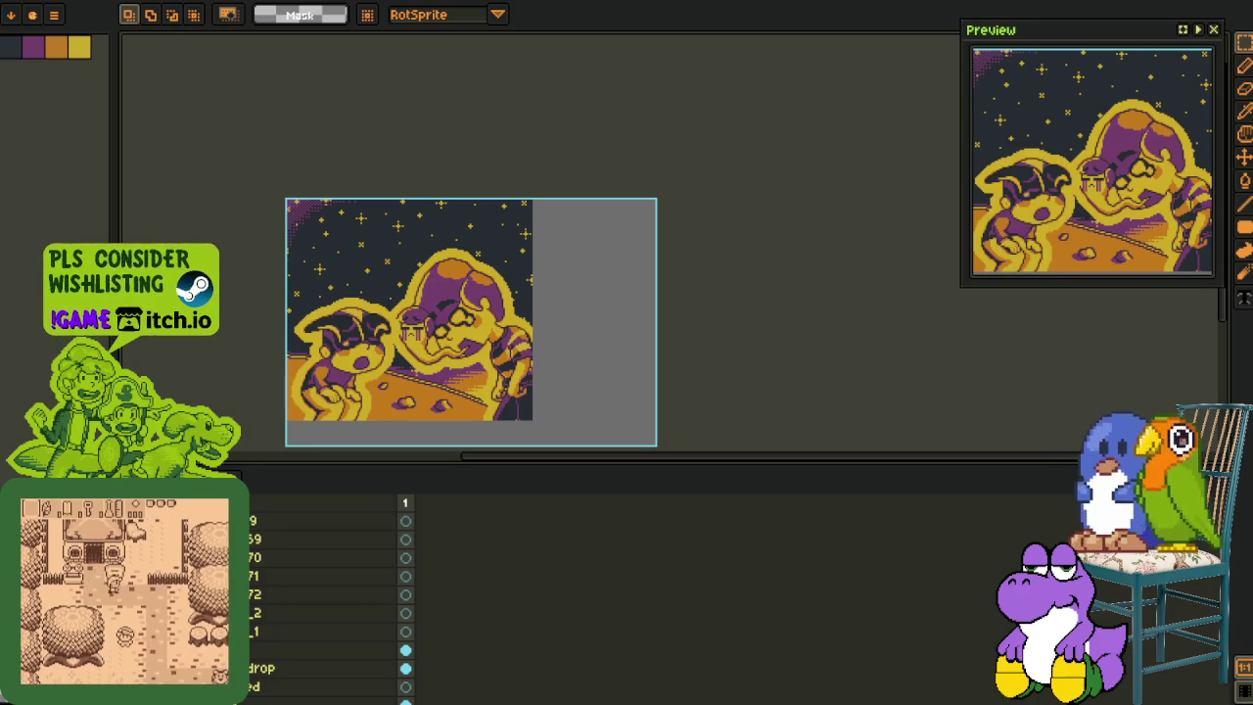
pyautogui.scroll(1, 323, 627)
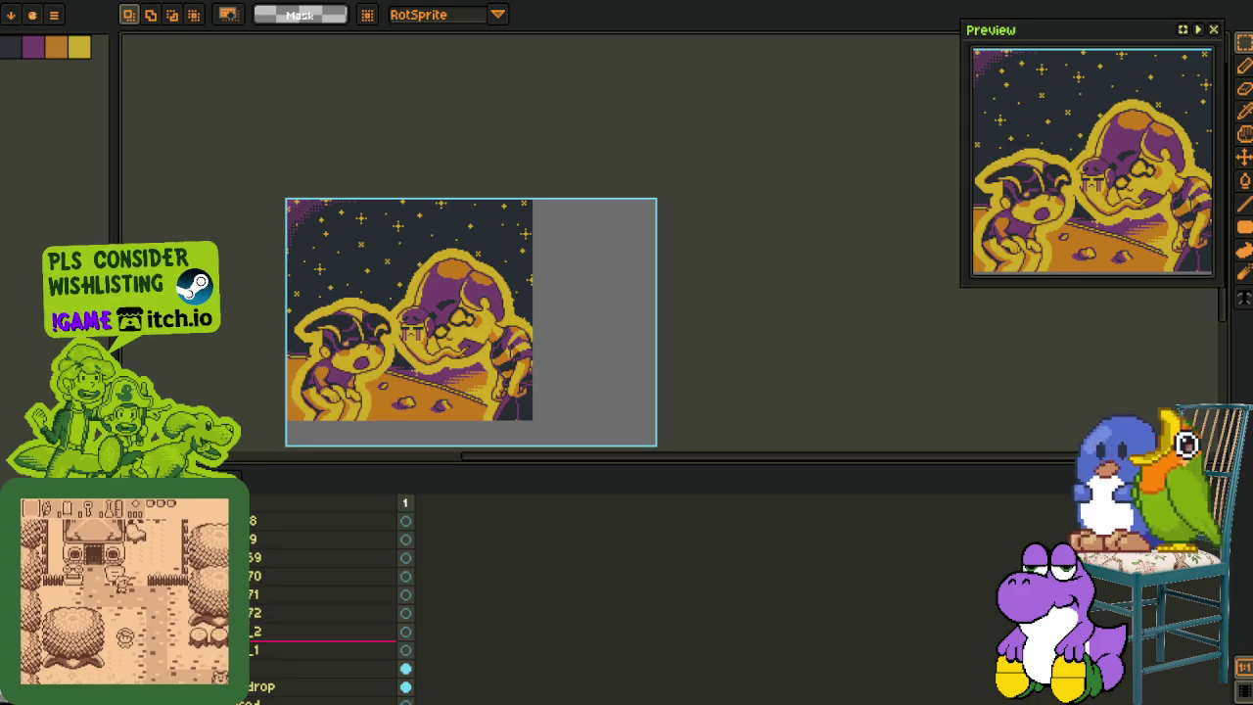
pyautogui.moveTo(402, 649); pyautogui.dragTo(401, 627)
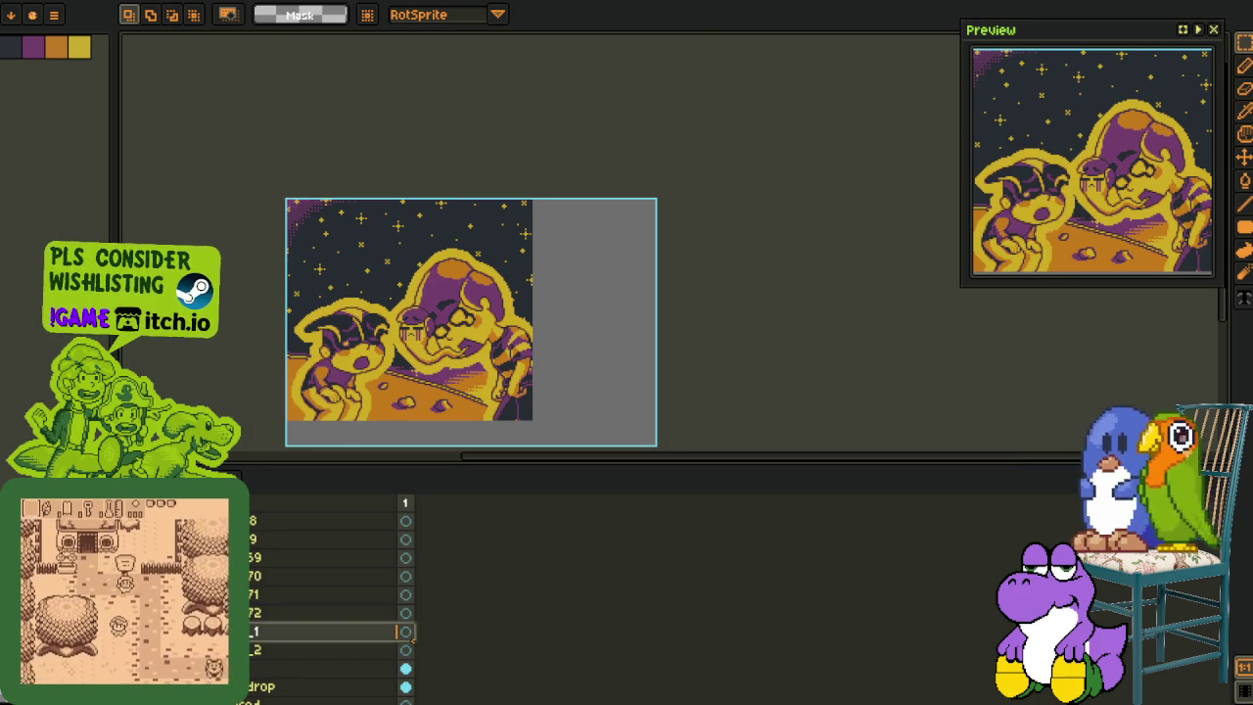
pyautogui.scroll(2, 409, 335)
pyautogui.scroll(2, 409, 335)
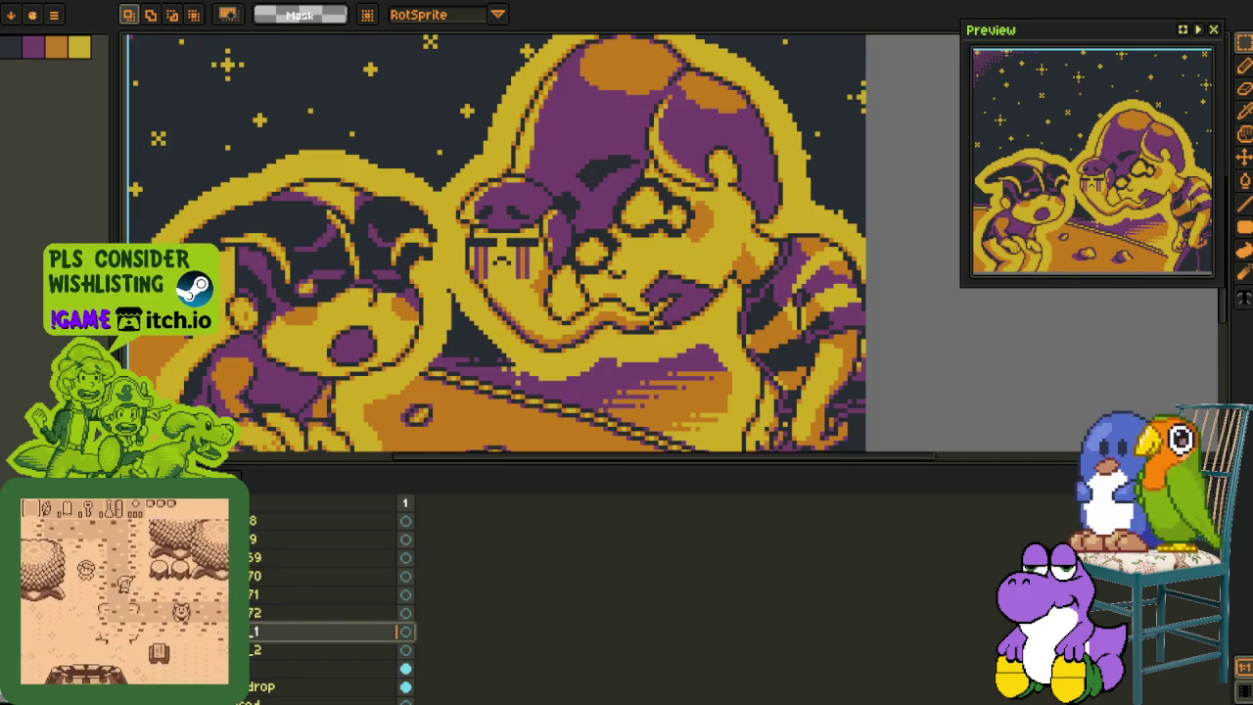
pyautogui.hotkey('ctrl', 'z')
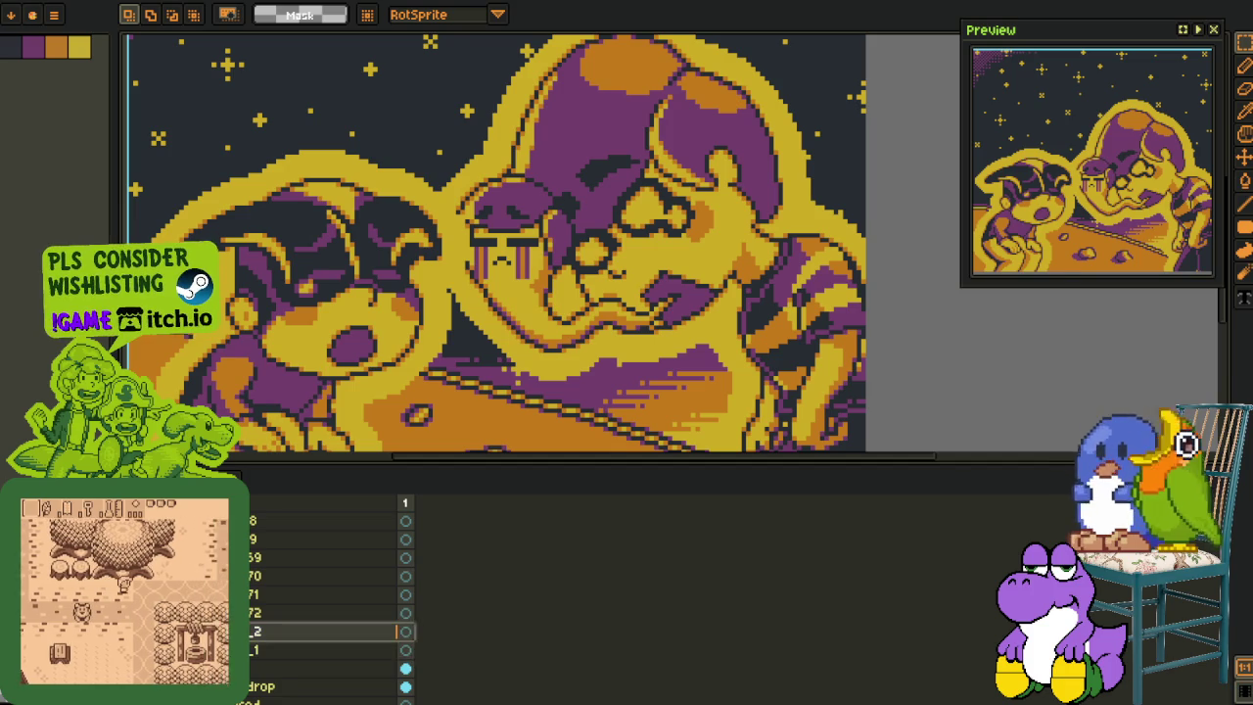
pyautogui.hotkey('ctrl', 'z')
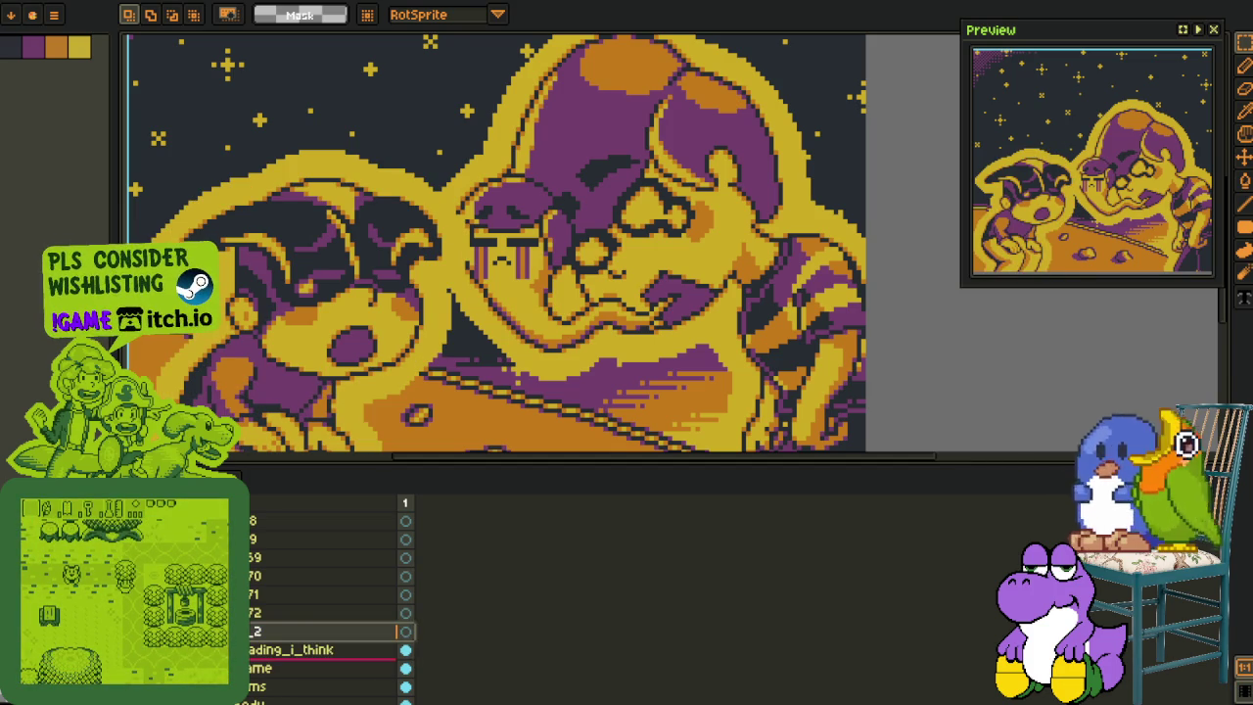
# Step: Duplicate the frame layer and rename the original to frame_char_2
pyautogui.rightClick(284, 667)
pyautogui.click(294, 662)
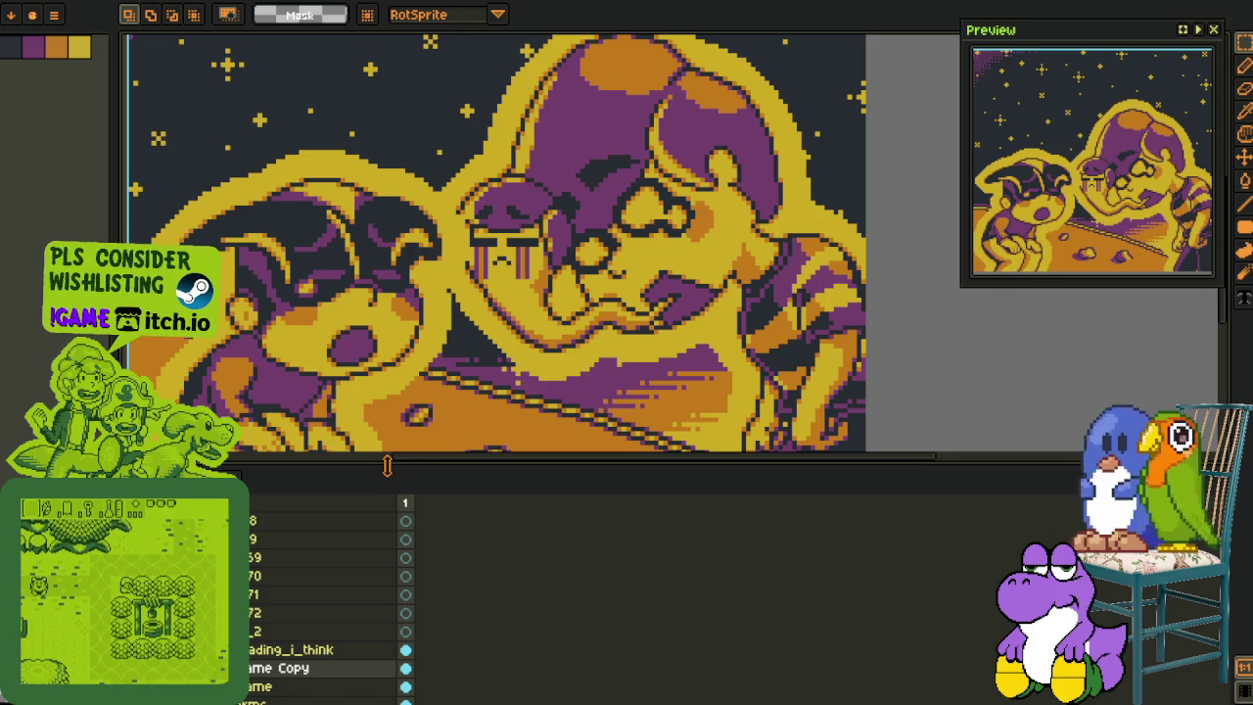
pyautogui.moveTo(387, 467); pyautogui.dragTo(387, 224)
pyautogui.doubleClick(302, 489)
pyautogui.press('Right')
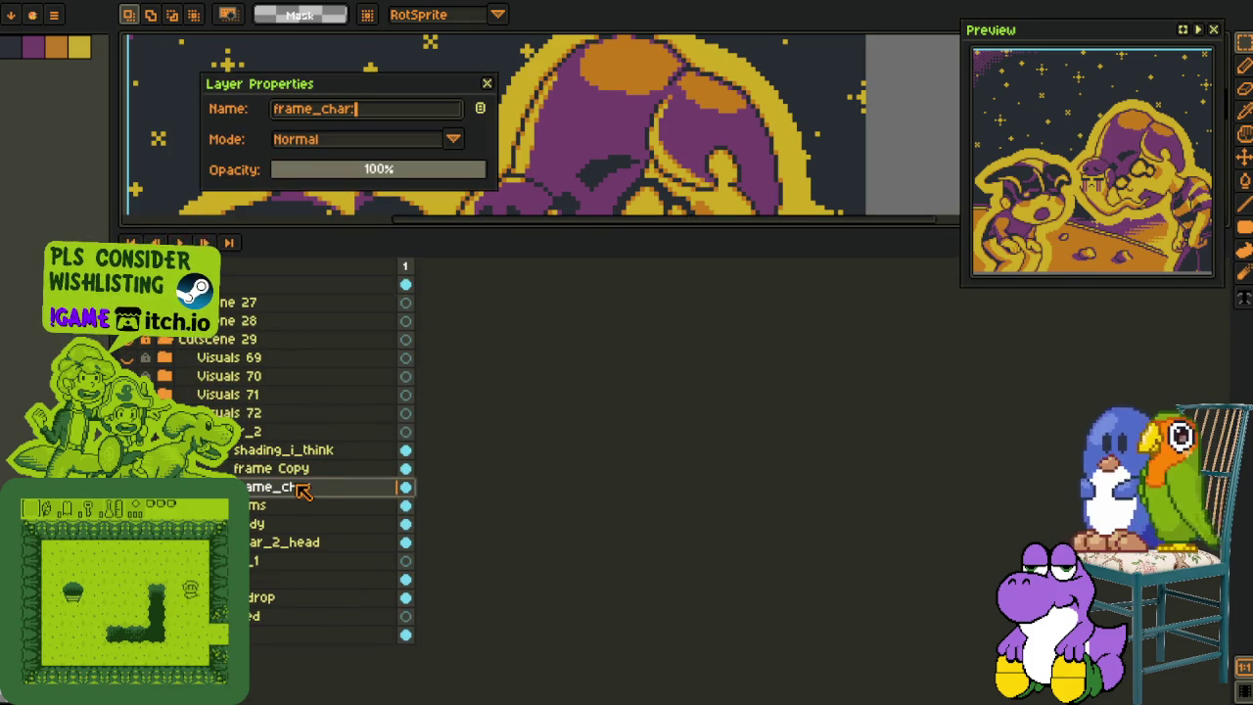
pyautogui.write('_2')
pyautogui.press('Return')
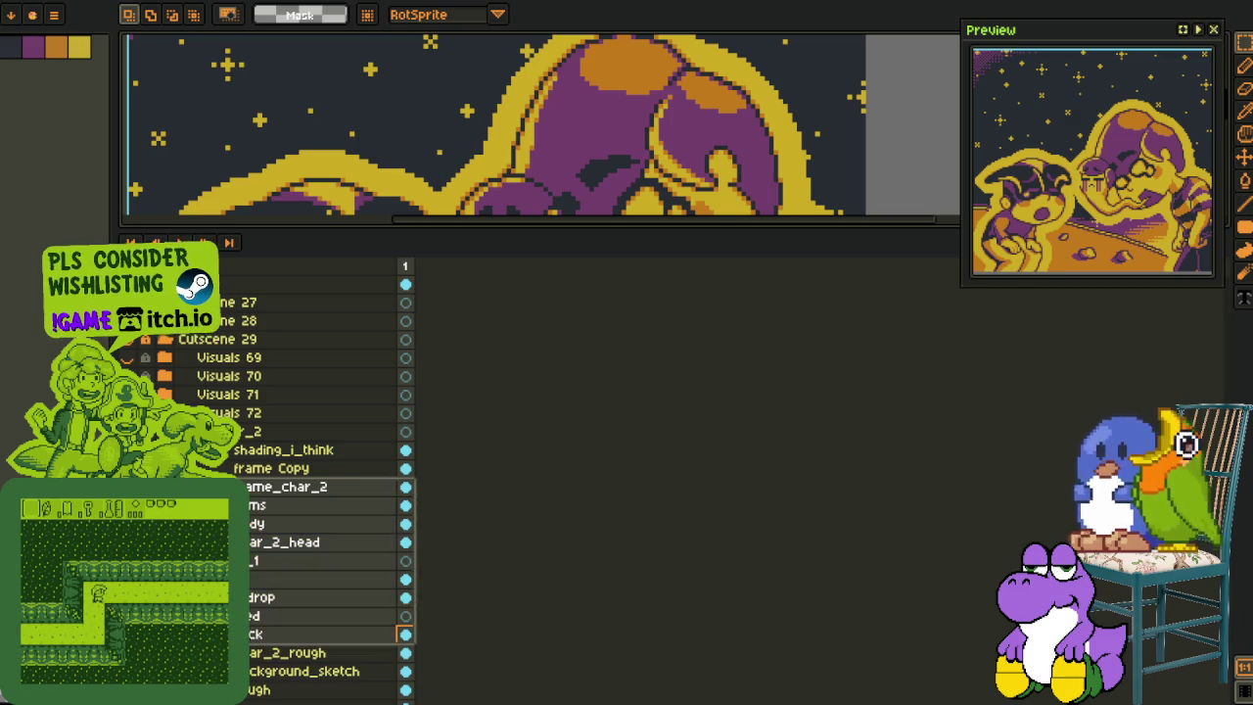
# Step: Move frame_char_2 lower in the stack and rename the copy frame_char_2_2
pyautogui.moveTo(255, 494); pyautogui.dragTo(256, 612)
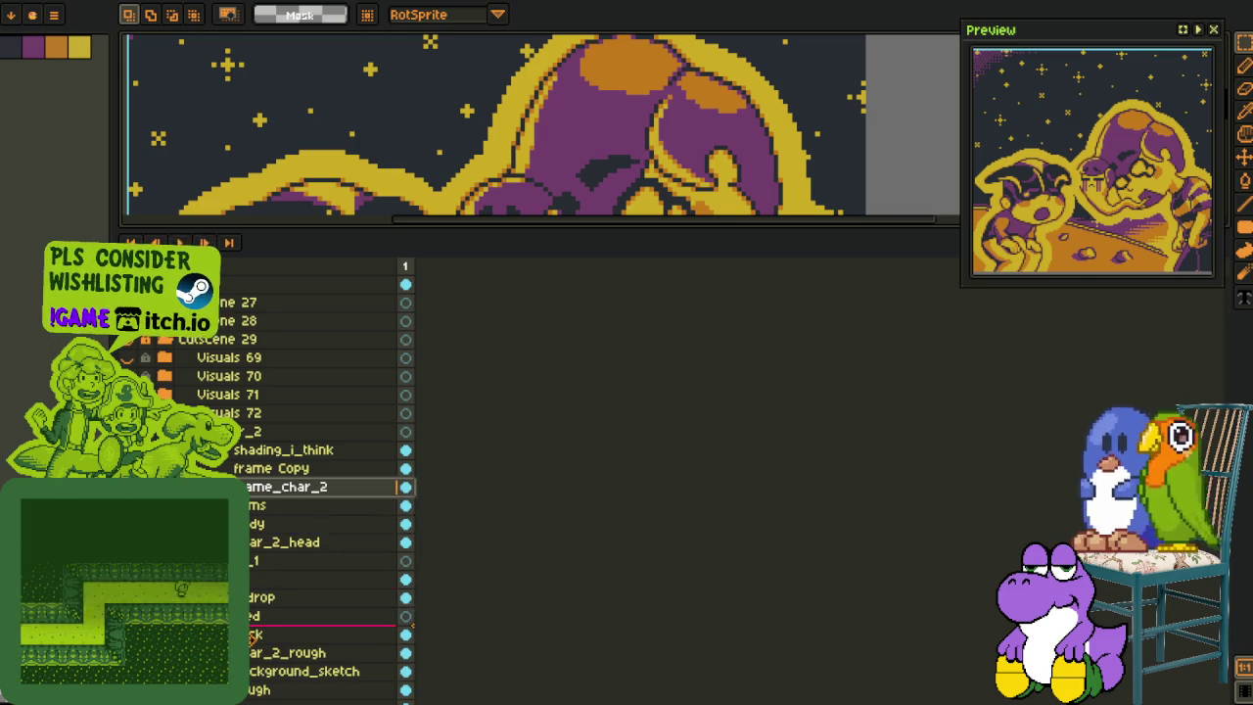
pyautogui.doubleClick(284, 470)
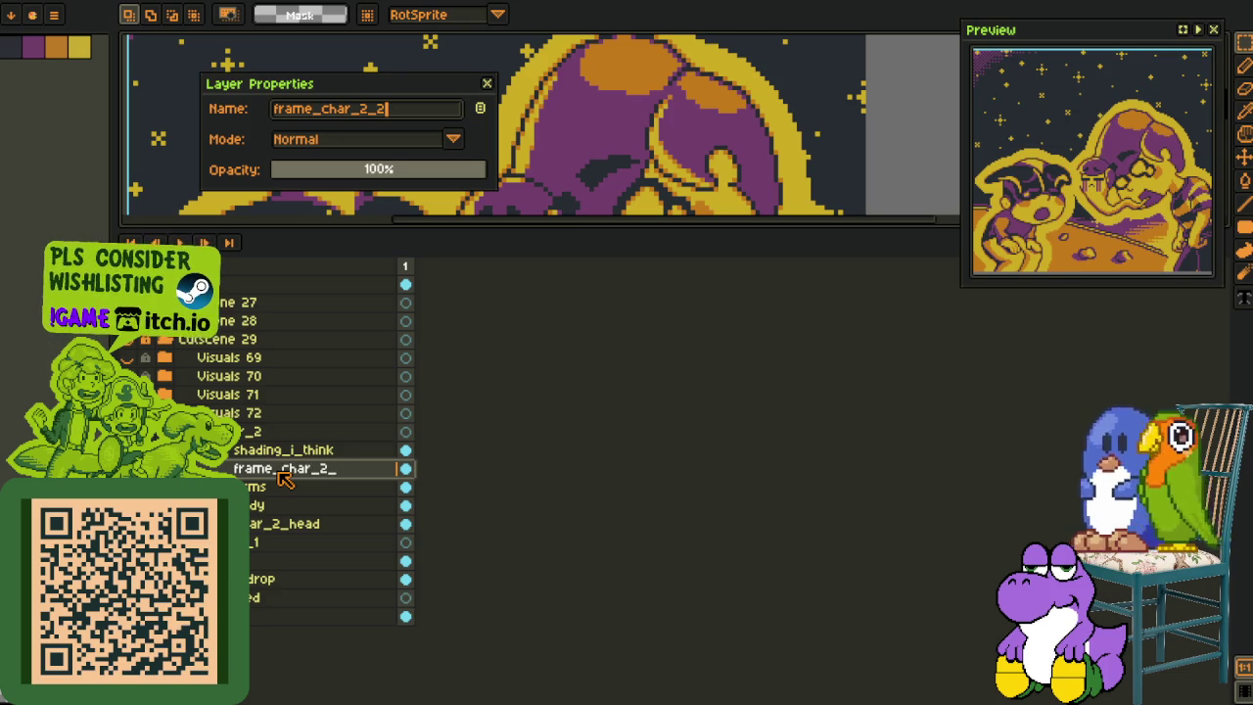
pyautogui.press('Return')
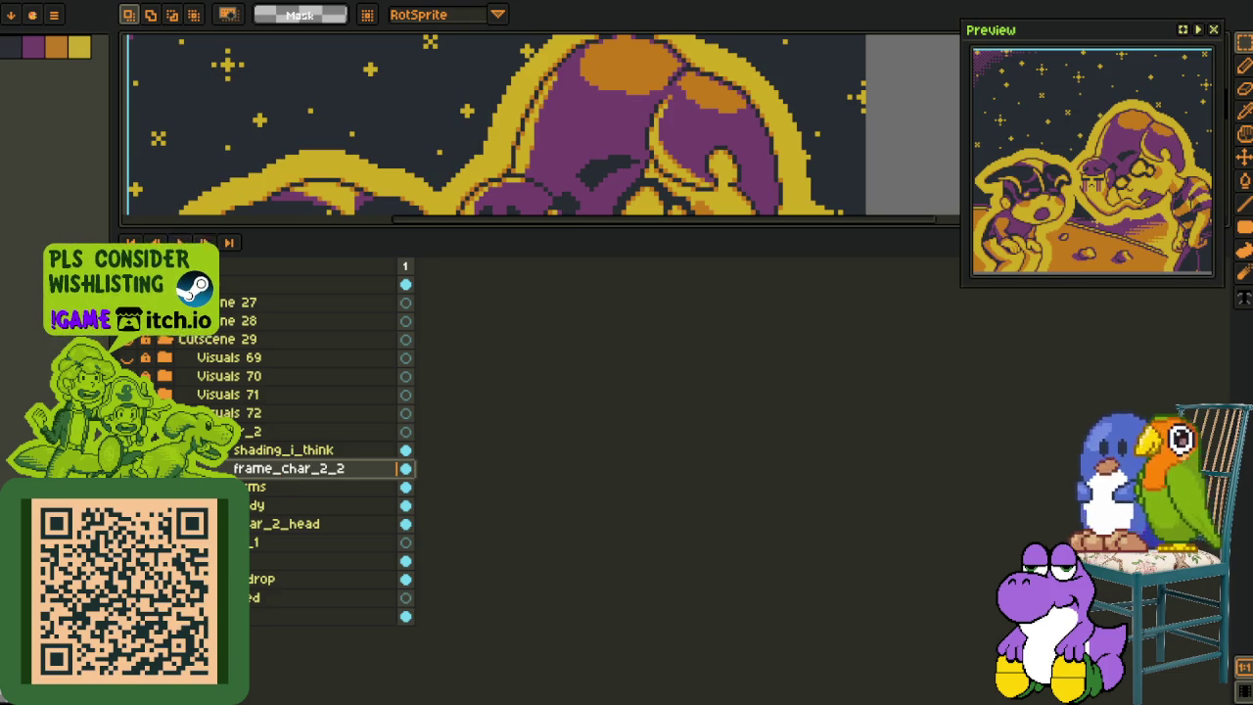
pyautogui.press('Tab')
# Step: Replace the left character's yellow outline colour with red
pyautogui.press('i')
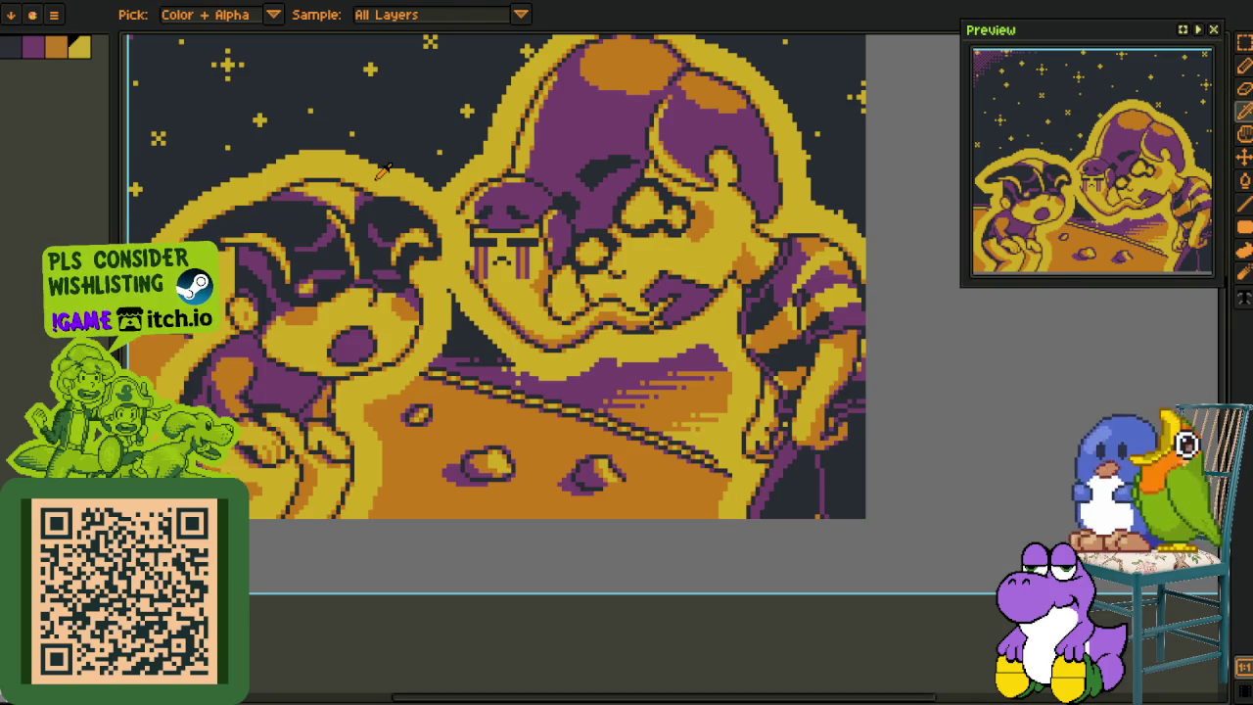
pyautogui.press('Tab')
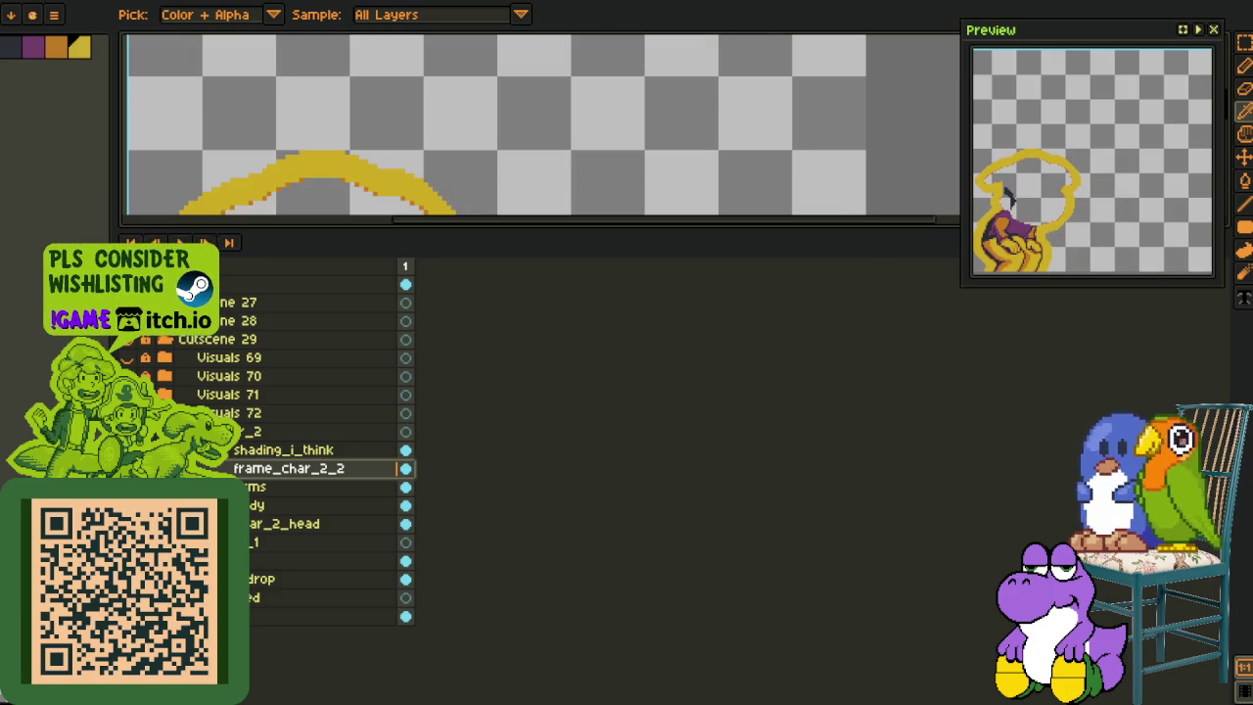
pyautogui.press('Tab')
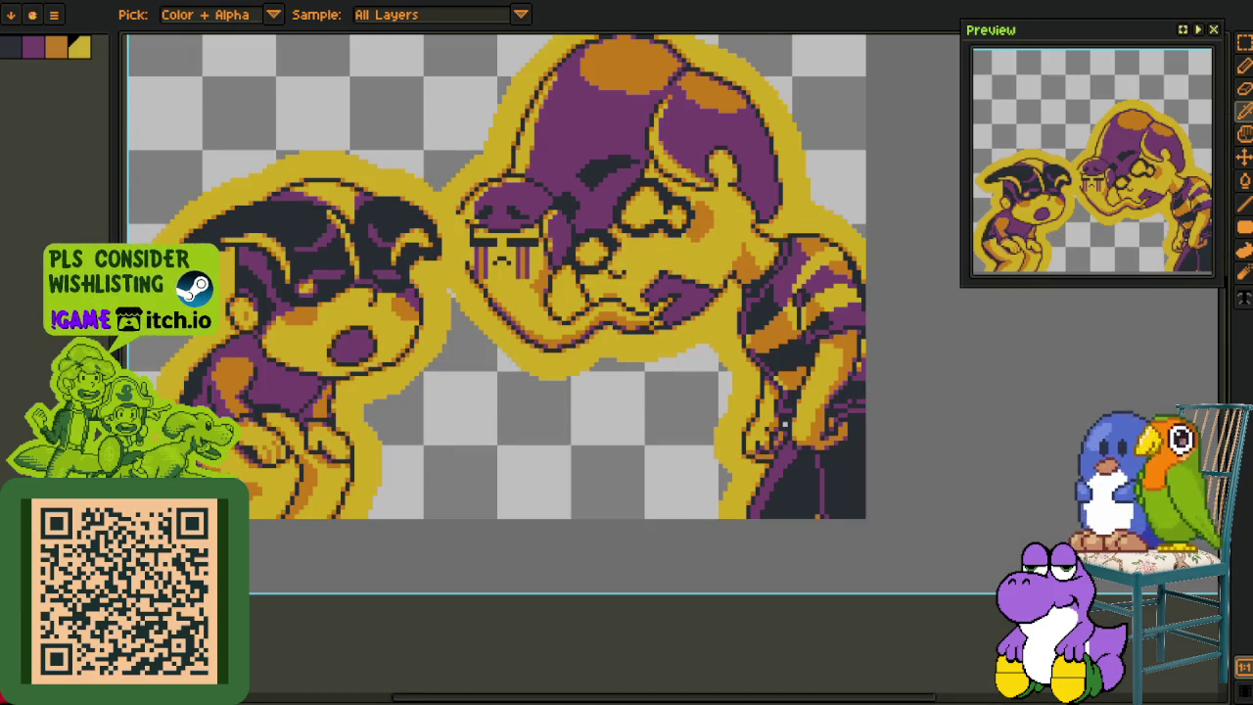
pyautogui.hotkey('shift', 'r')
pyautogui.click(487, 553)
pyautogui.click(439, 311)
pyautogui.click(489, 551)
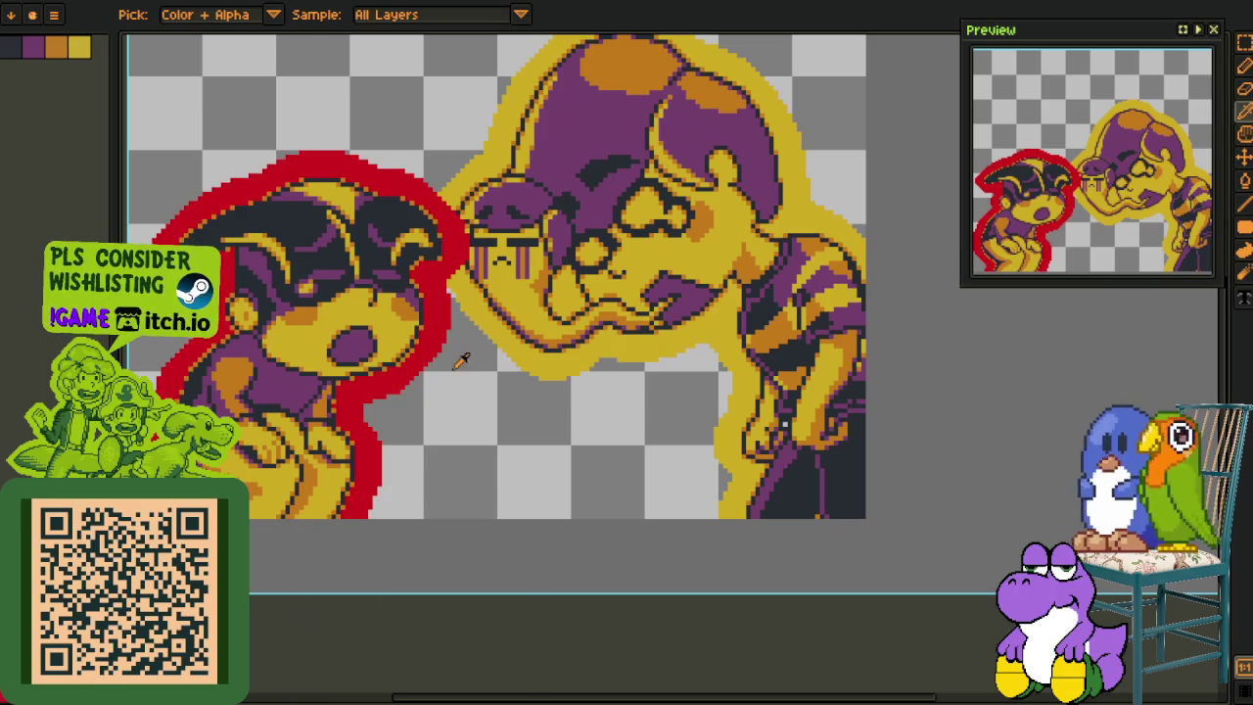
# Step: Replace that red outline with a softer, translucent pinkish red
pyautogui.hotkey('shift', 'r')
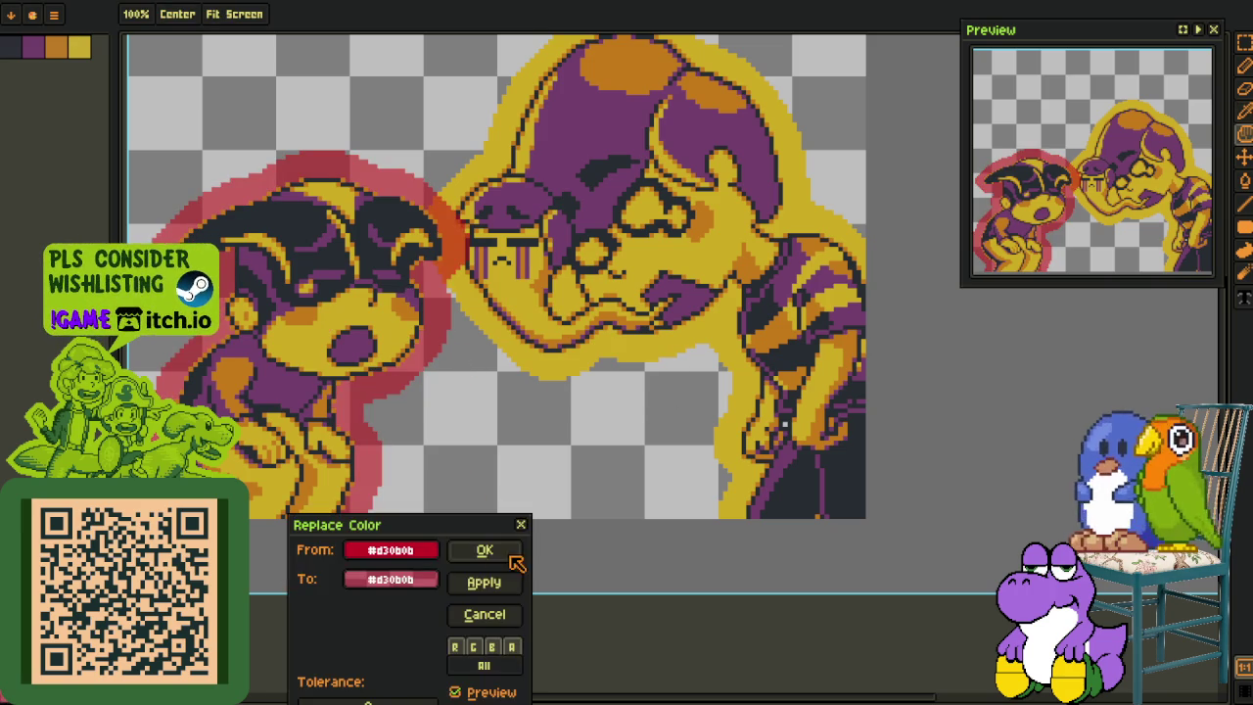
pyautogui.click(515, 560)
pyautogui.scroll(2, 470, 245)
pyautogui.scroll(2, 450, 279)
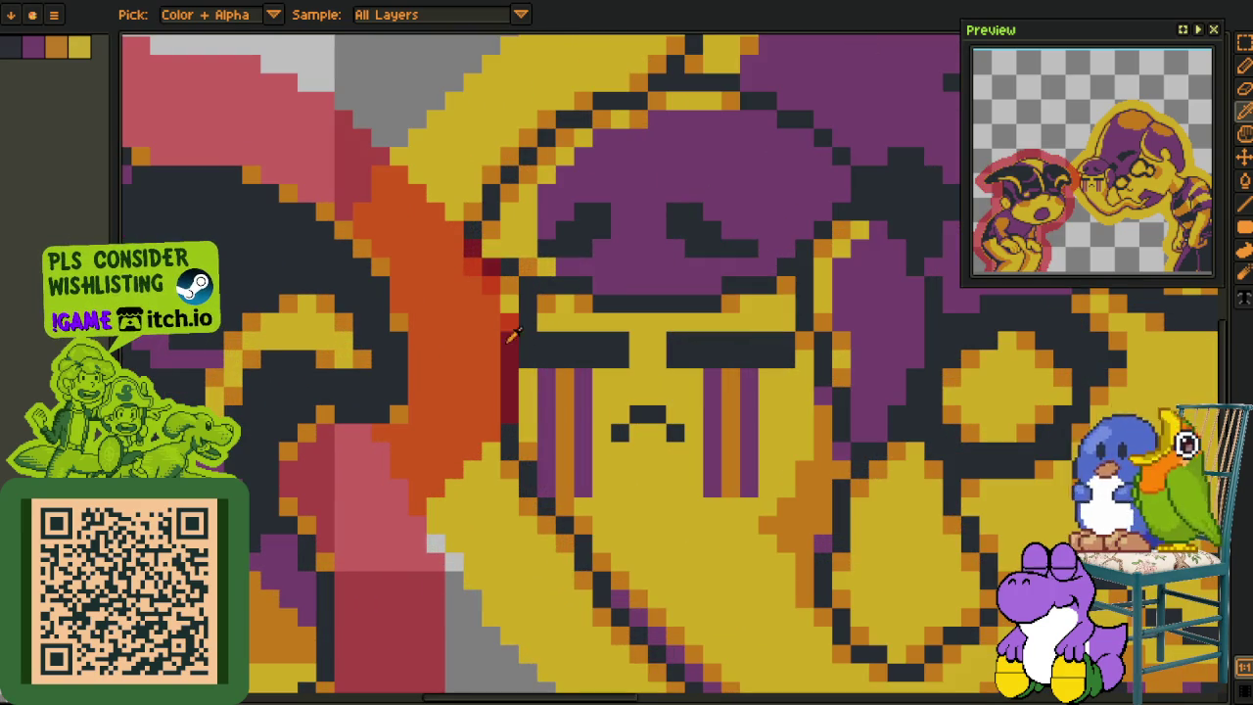
# Step: Erase stray dark-red pixels beside the face and delete the magic-wand-selected orange region
pyautogui.press('e')
pyautogui.scroll(1, 506, 313)
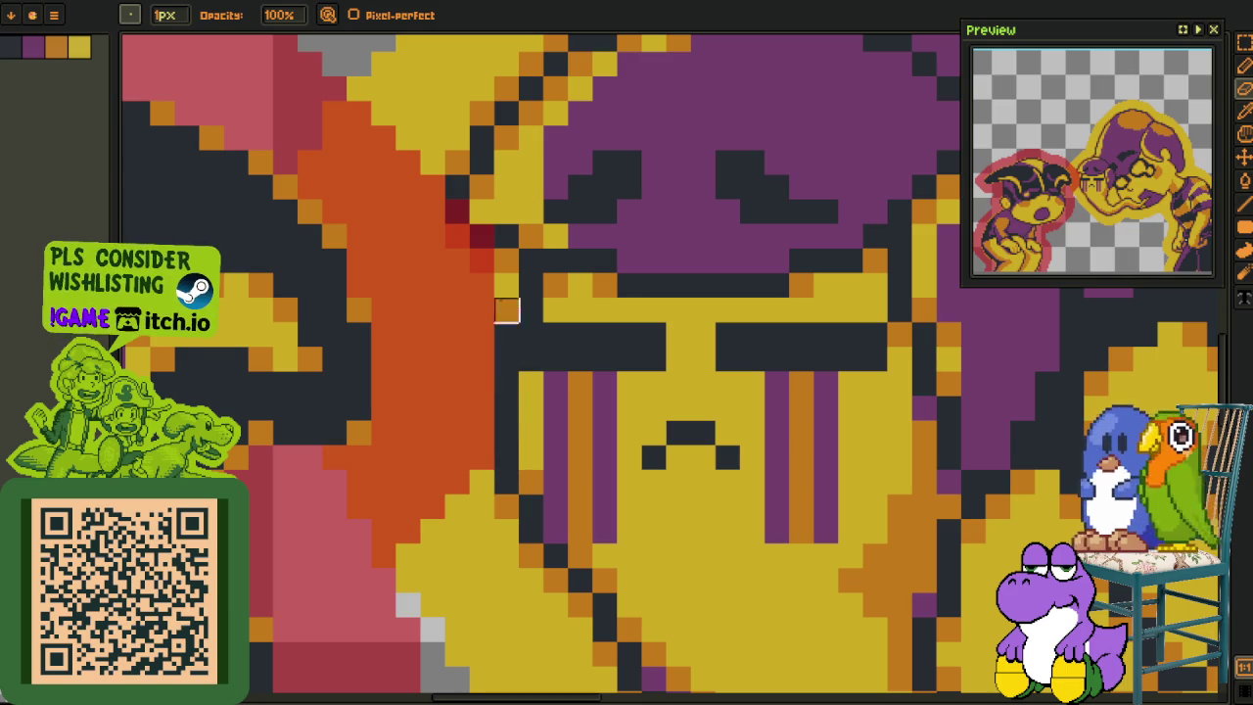
pyautogui.moveTo(482, 260); pyautogui.dragTo(457, 187)
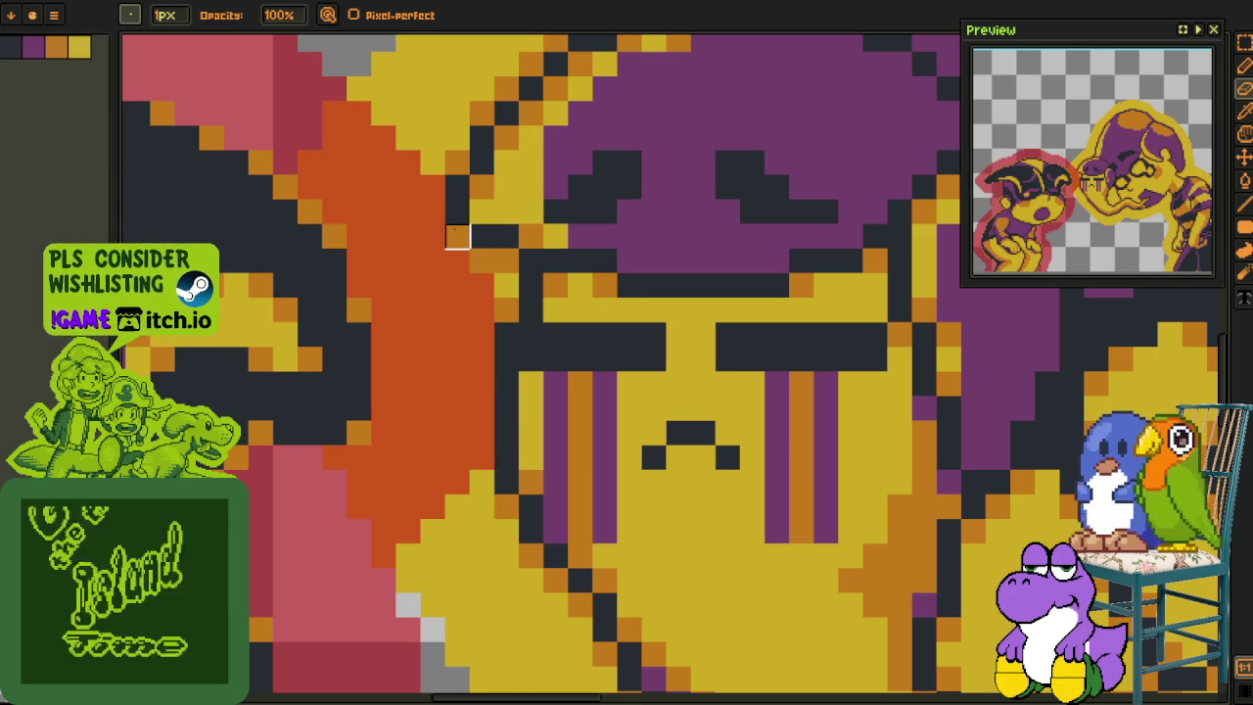
pyautogui.press('q')
pyautogui.click(407, 259)
pyautogui.scroll(-3, 451, 284)
pyautogui.press('Delete')
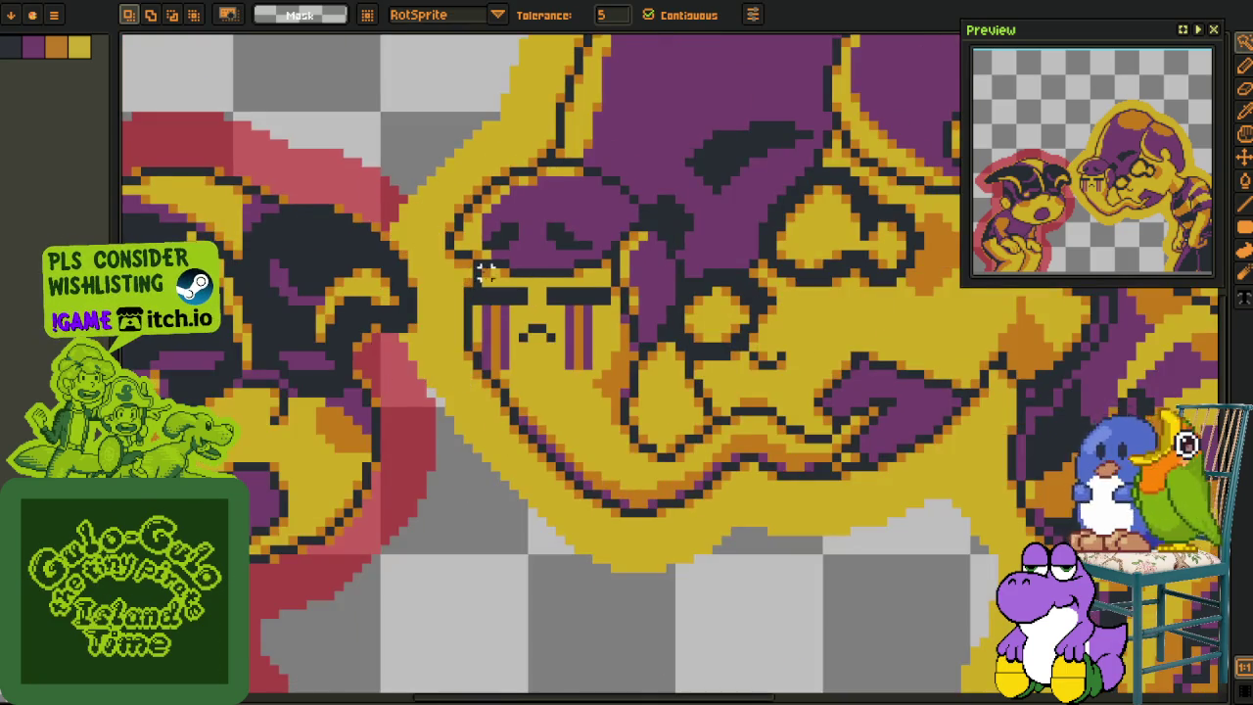
pyautogui.scroll(-2, 468, 298)
pyautogui.scroll(2, 468, 299)
# Step: Replace the red outline with yellow #d3aa0b and recentre the artwork
pyautogui.press('i')
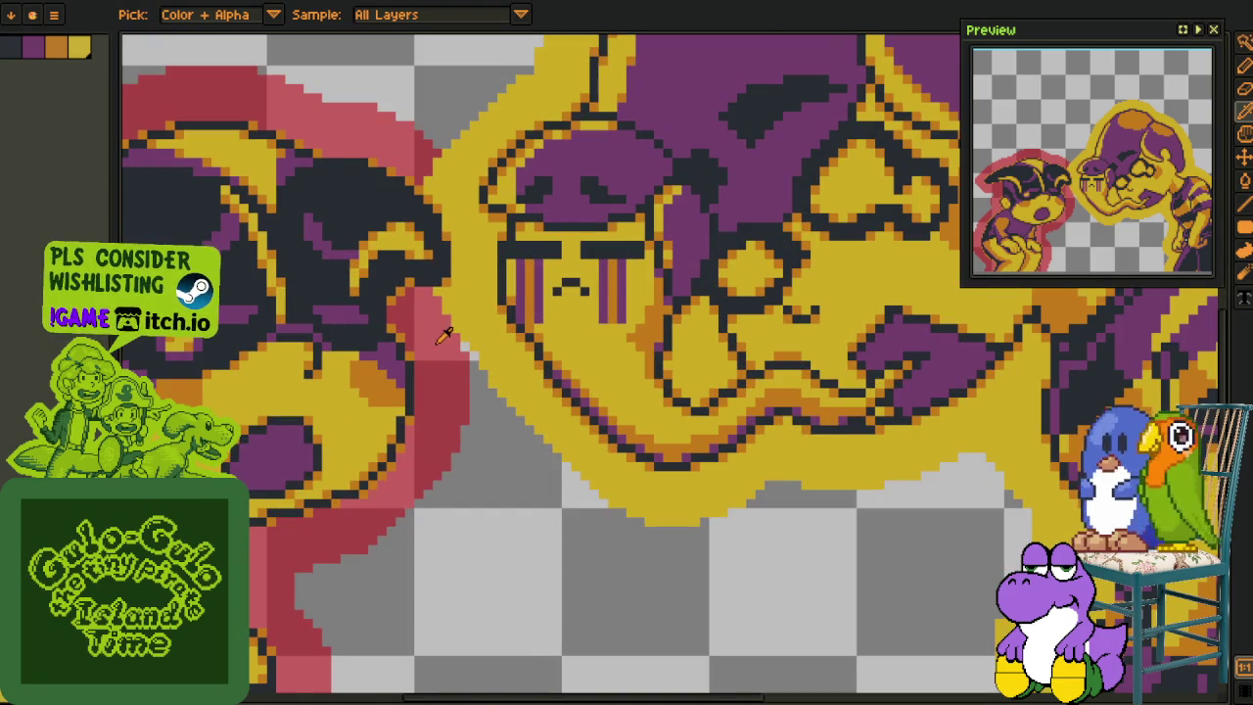
pyautogui.click(443, 336)
pyautogui.hotkey('shift', 'r')
pyautogui.click(510, 554)
pyautogui.scroll(-3, 487, 498)
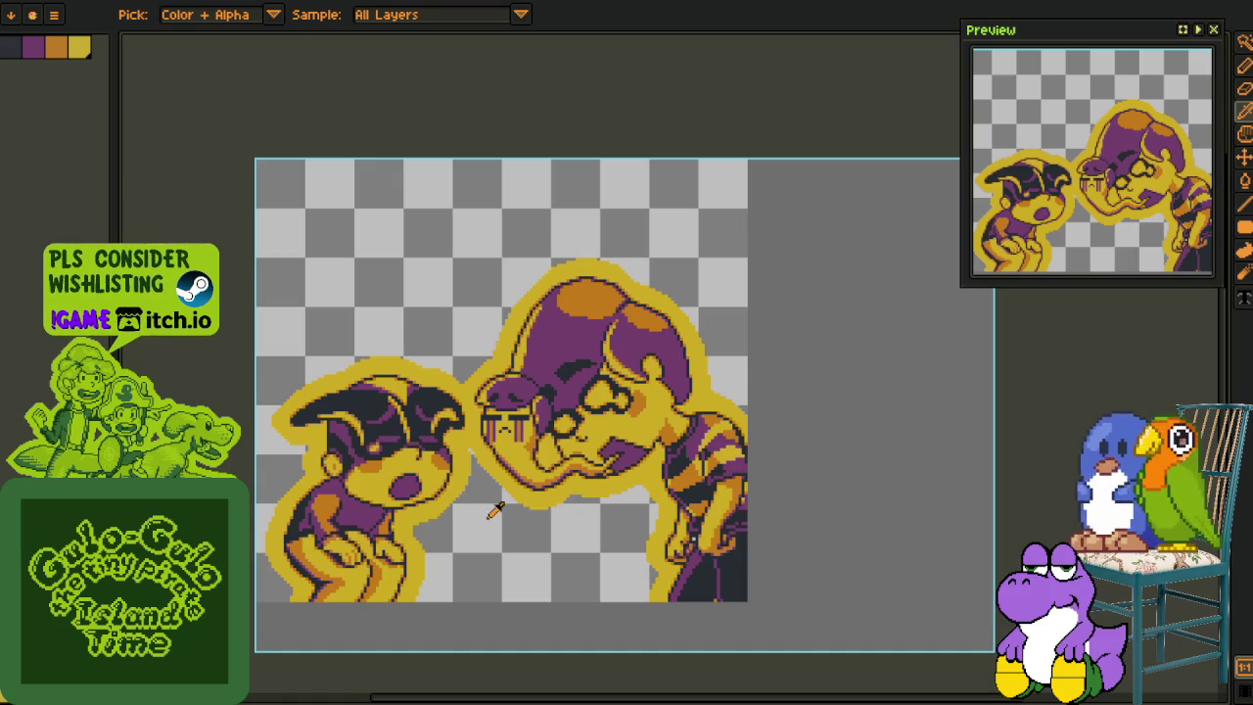
pyautogui.press('Tab')
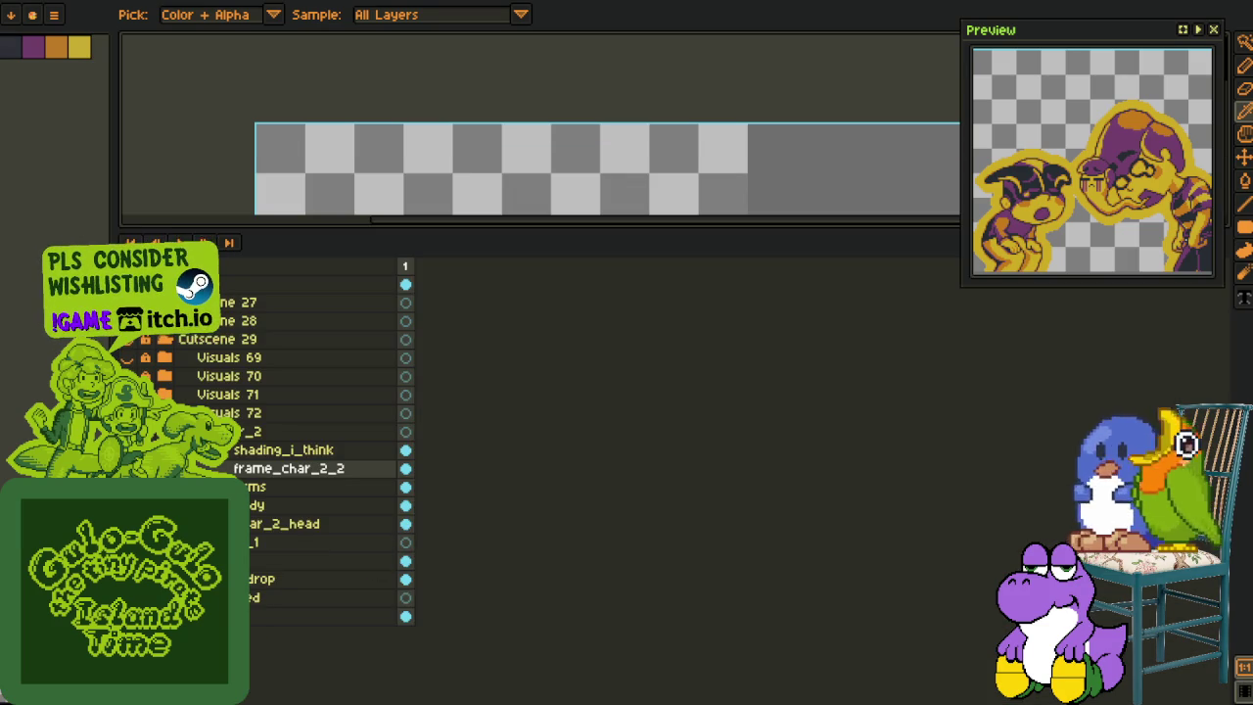
pyautogui.press('Tab')
pyautogui.press('h')
pyautogui.moveTo(252, 159); pyautogui.dragTo(252, 223)
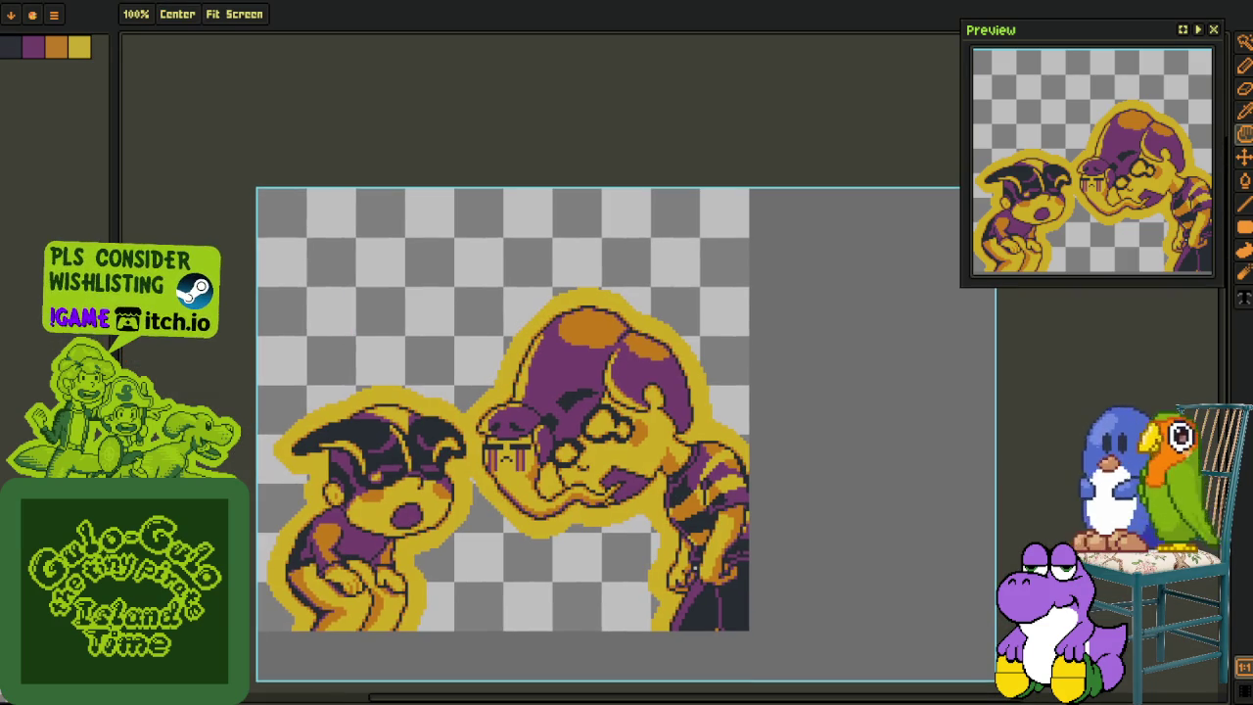
pyautogui.click(54, 15)
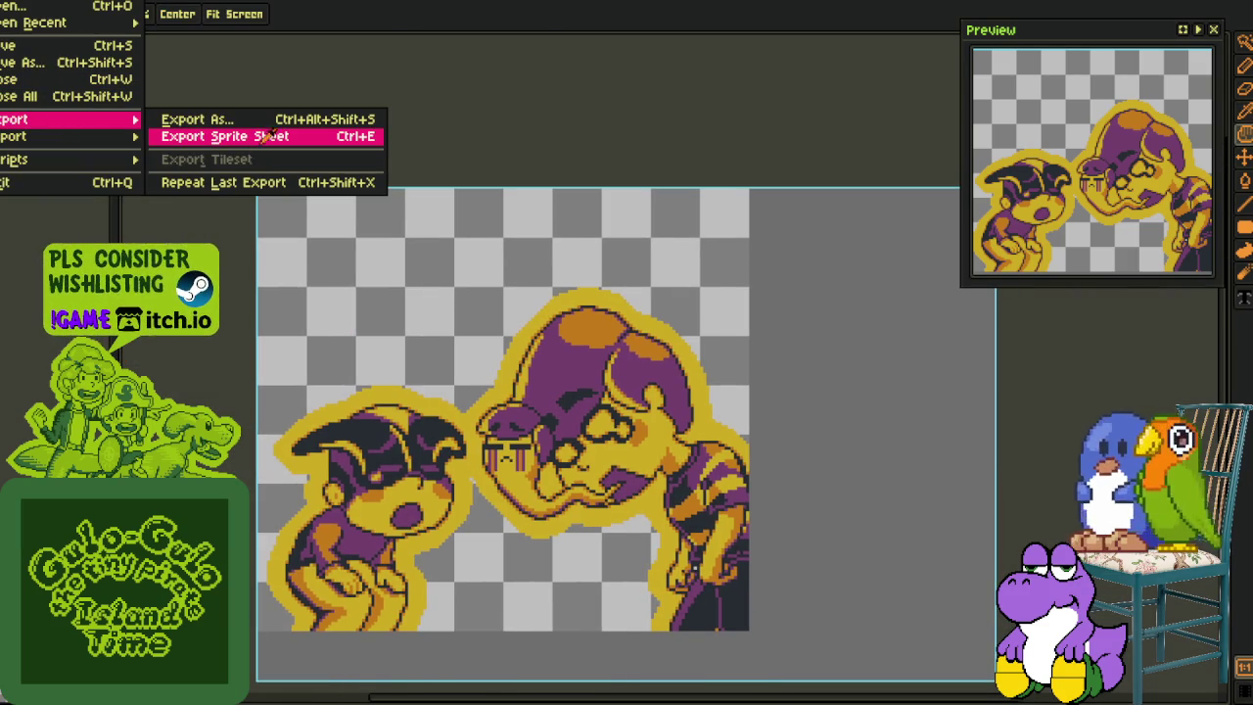
# Step: Export the panel as a sprite sheet, recheck the layer list, and save the project
pyautogui.click(270, 137)
pyautogui.click(632, 692)
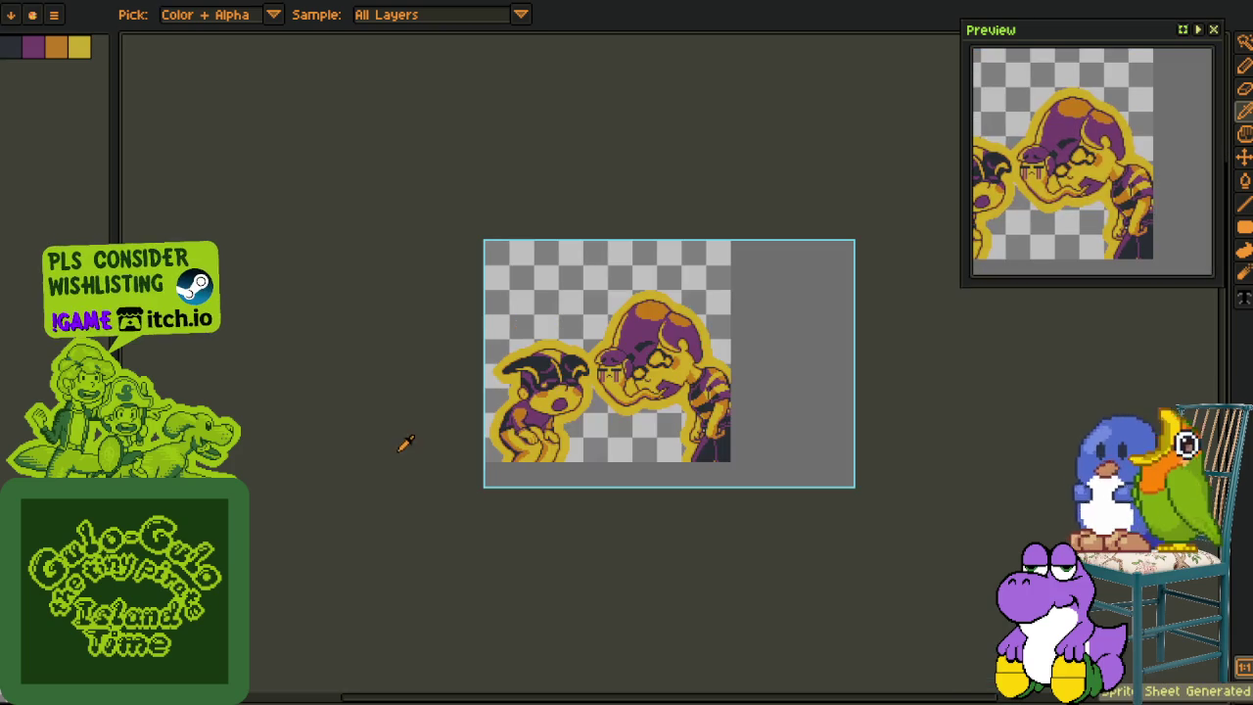
pyautogui.press('Tab')
pyautogui.press('Tab')
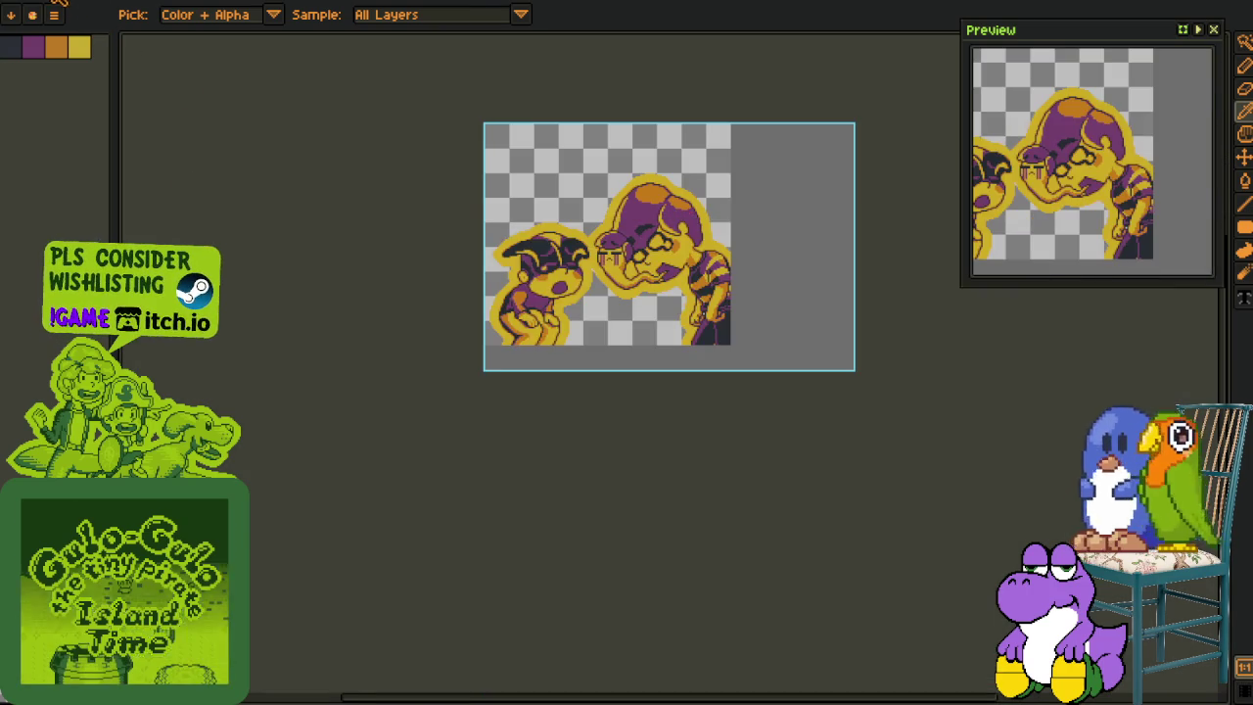
pyautogui.press('Tab')
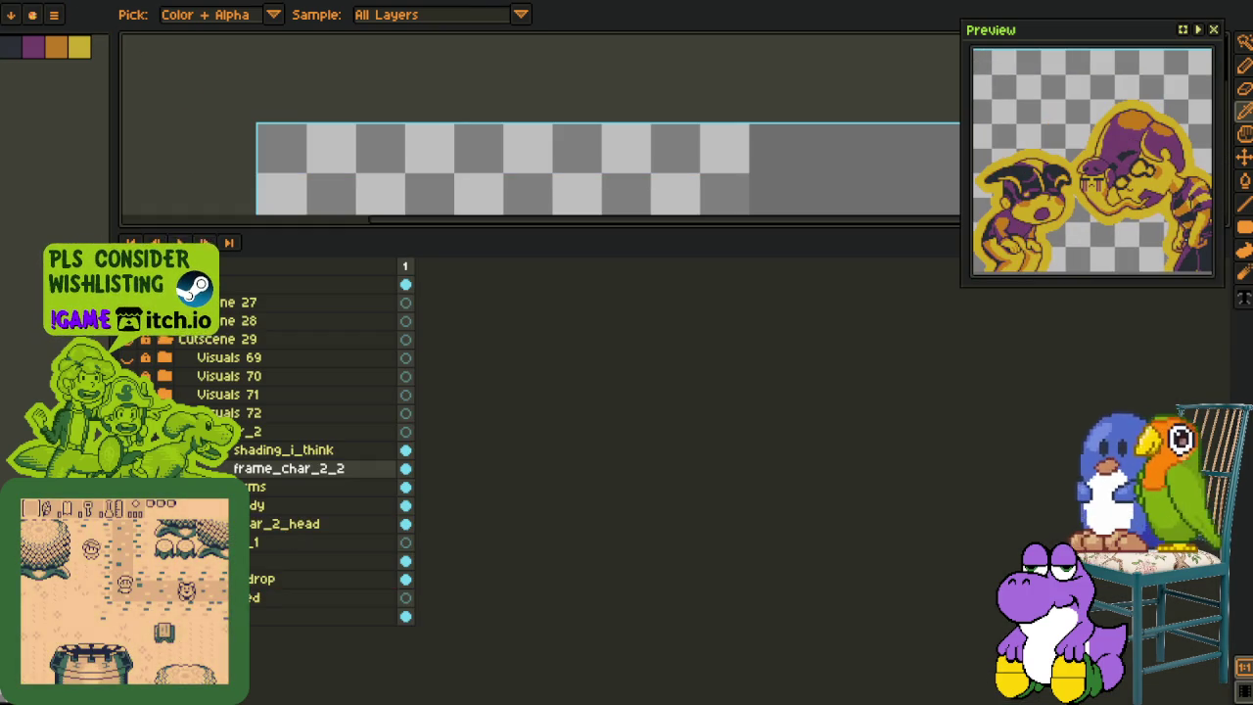
pyautogui.press('Tab')
pyautogui.hotkey('ctrl', 's')
# Step: Try a pencil stroke on the panel and undo it
pyautogui.press('o')
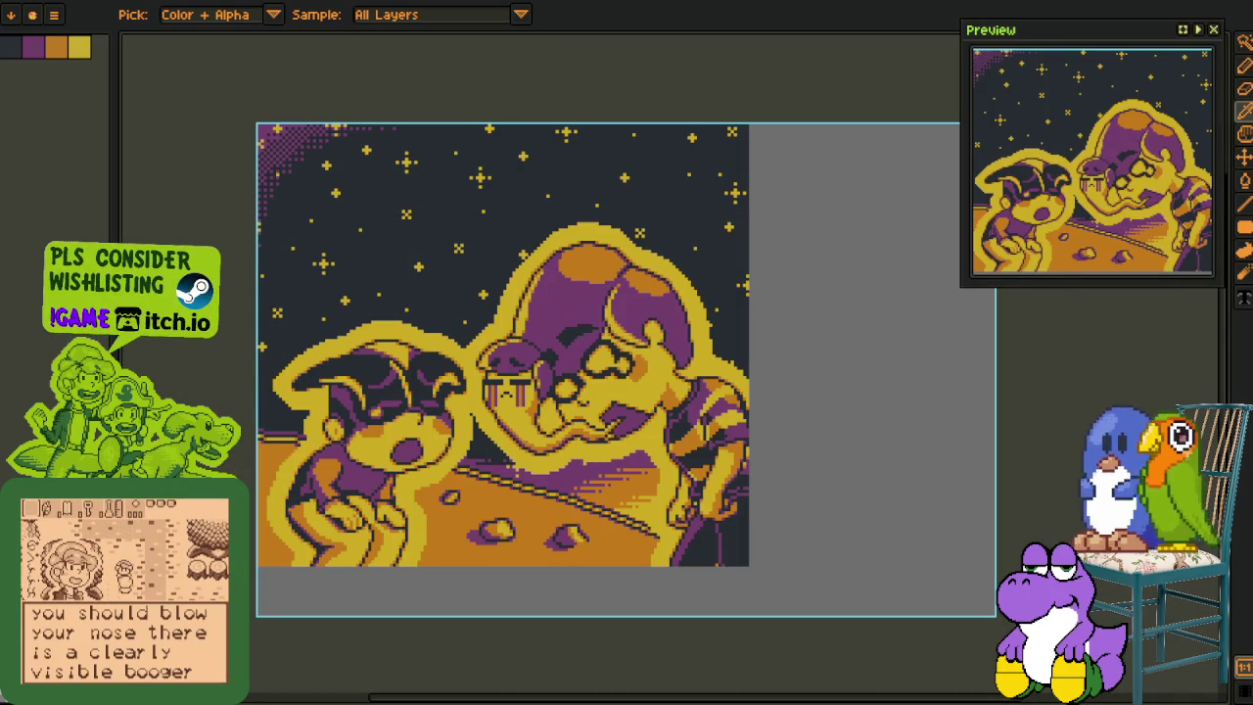
pyautogui.press('Tab')
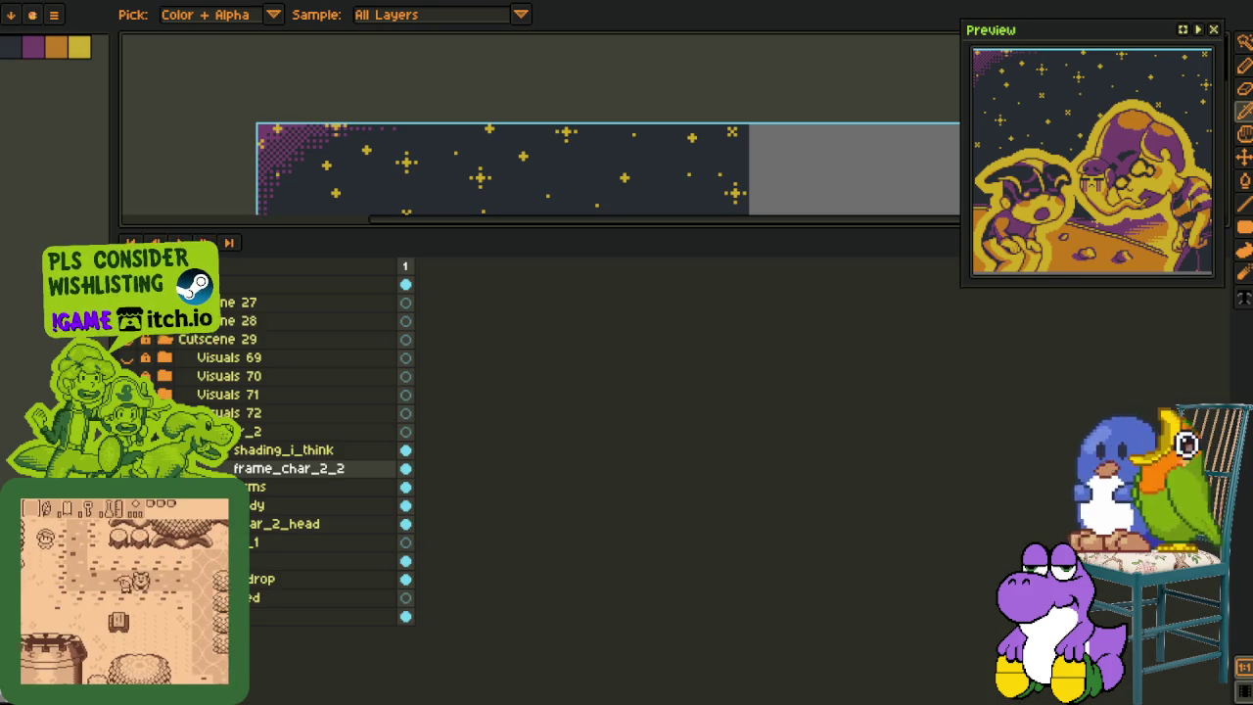
pyautogui.press('Tab')
pyautogui.scroll(2, 438, 451)
pyautogui.scroll(2, 437, 451)
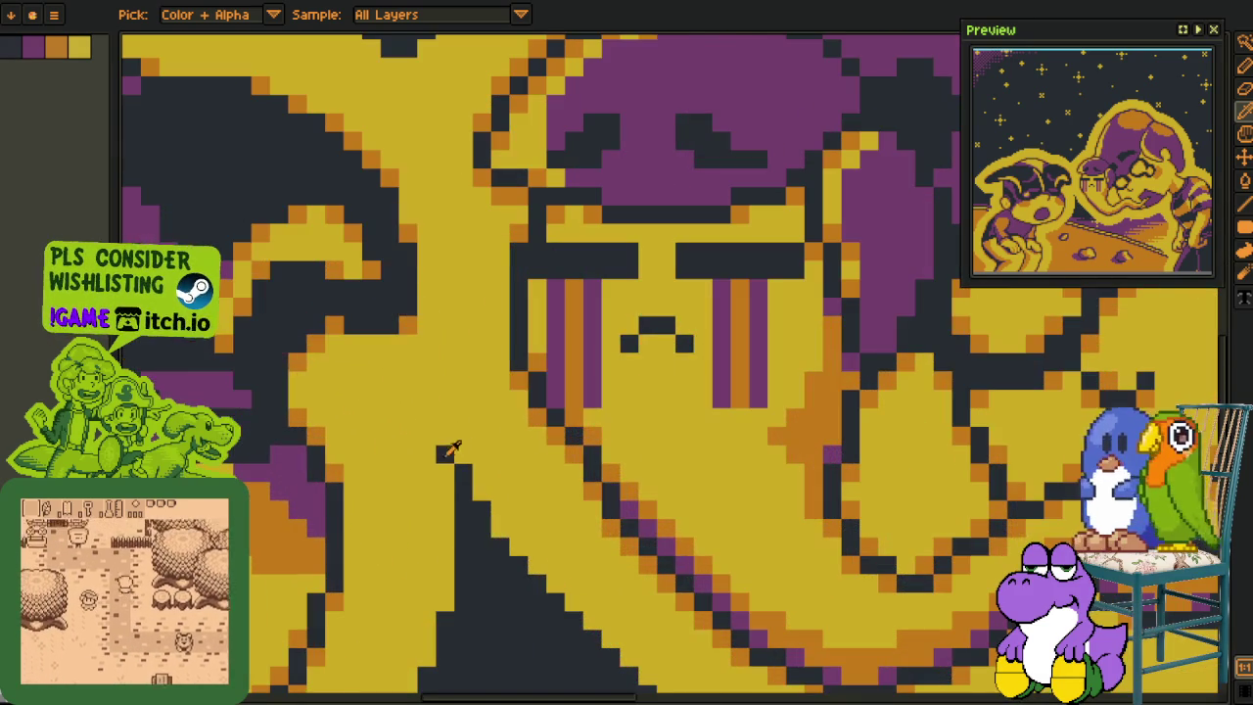
pyautogui.press('b')
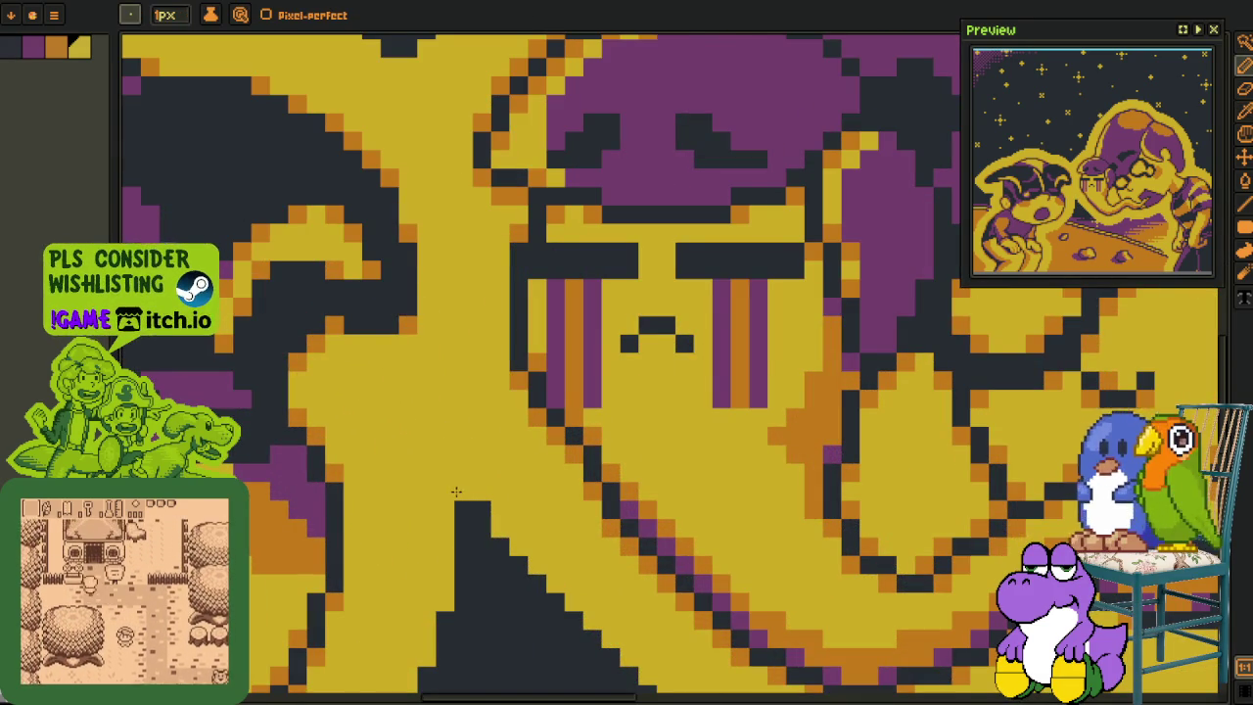
pyautogui.scroll(-3, 453, 507)
pyautogui.scroll(-2, 454, 507)
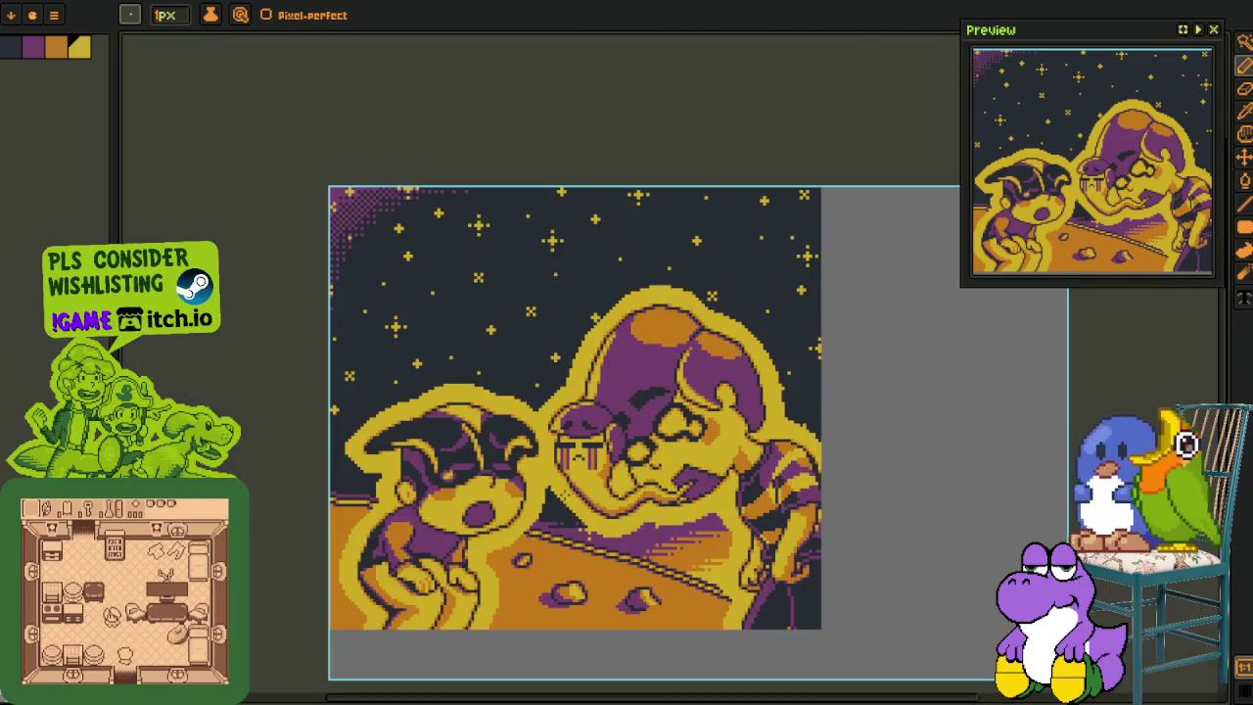
pyautogui.hotkey('ctrl', 'z')
pyautogui.scroll(3, 453, 507)
pyautogui.press('m')
pyautogui.press('b')
pyautogui.scroll(2, 544, 480)
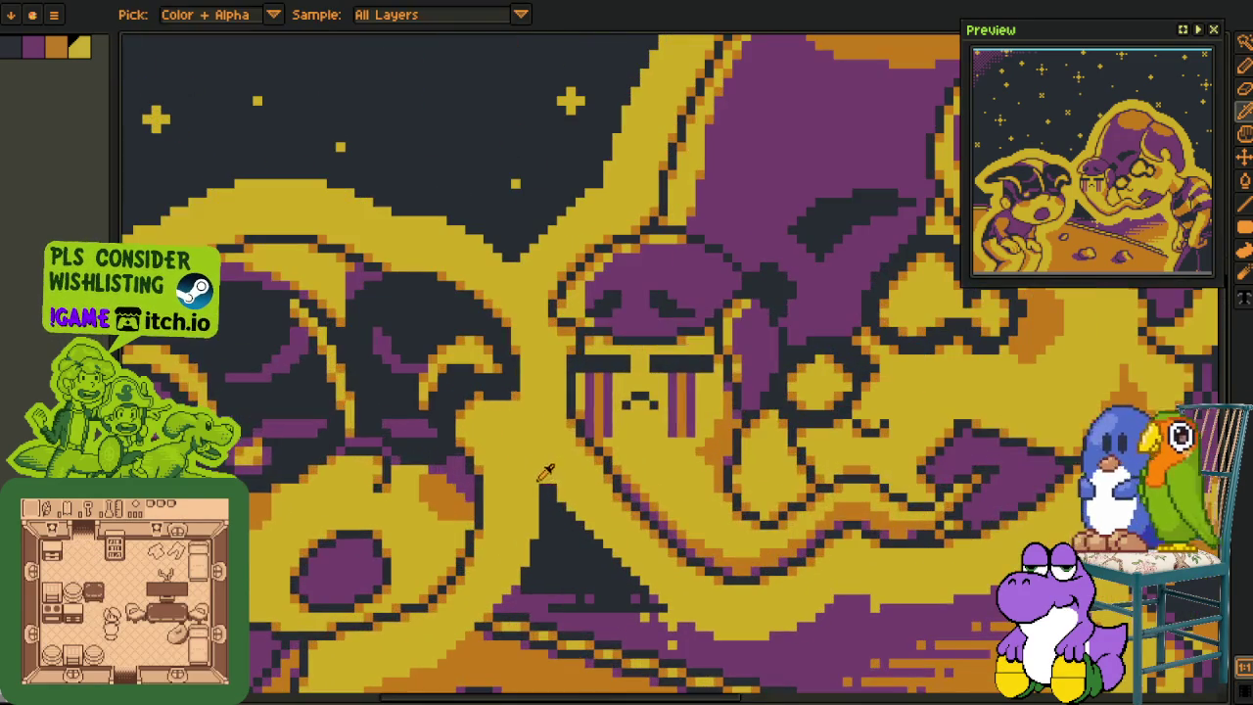
pyautogui.scroll(-3, 590, 479)
pyautogui.scroll(-1, 613, 514)
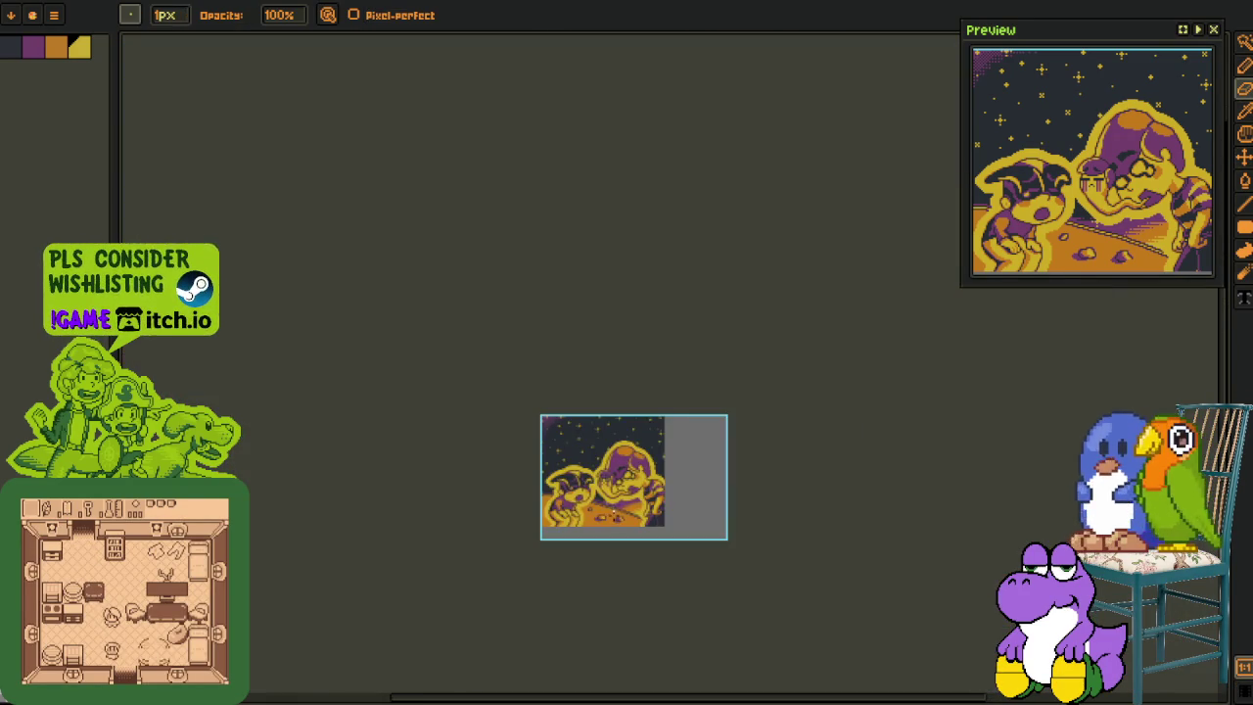
pyautogui.scroll(2, 613, 515)
# Step: Reframe the artwork and bring up File > Export > Export Sprite Sheet
pyautogui.press('o')
pyautogui.moveTo(625, 597)
pyautogui.mouseDown()
pyautogui.moveTo(595, 637)
pyautogui.moveTo(493, 673)
pyautogui.mouseUp()
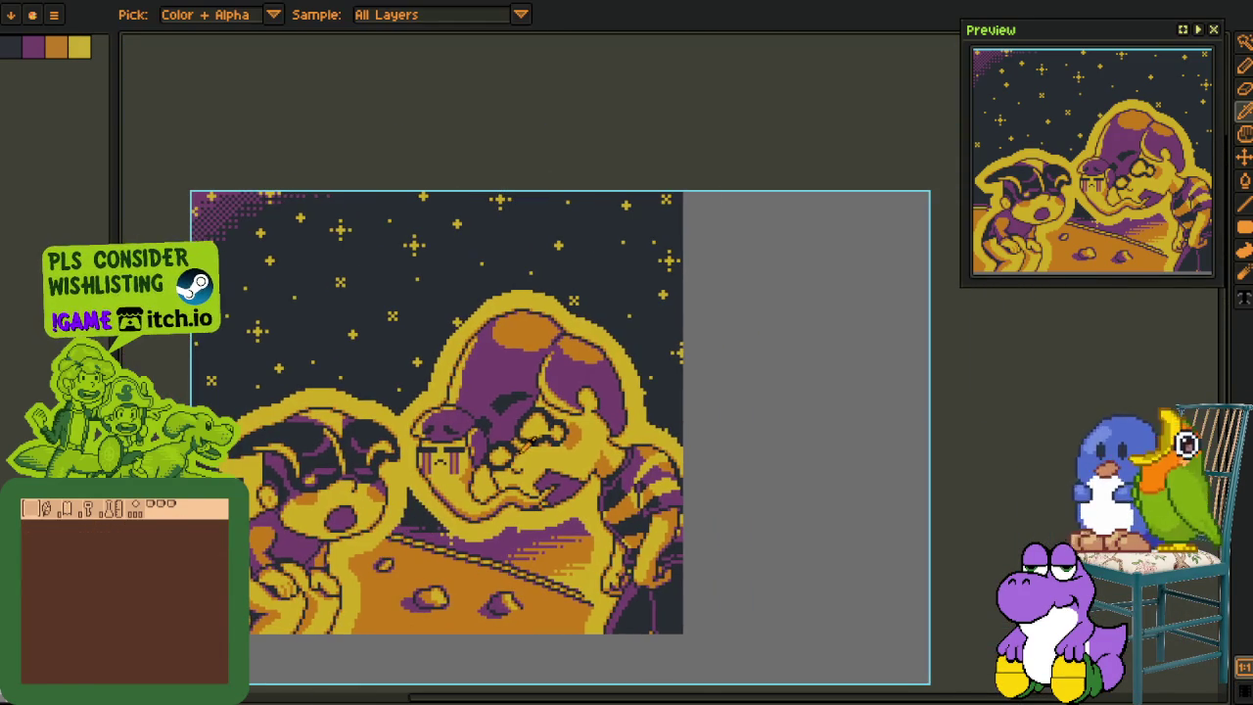
pyautogui.scroll(3, 417, 477)
pyautogui.scroll(-1, 431, 477)
pyautogui.scroll(-1, 436, 476)
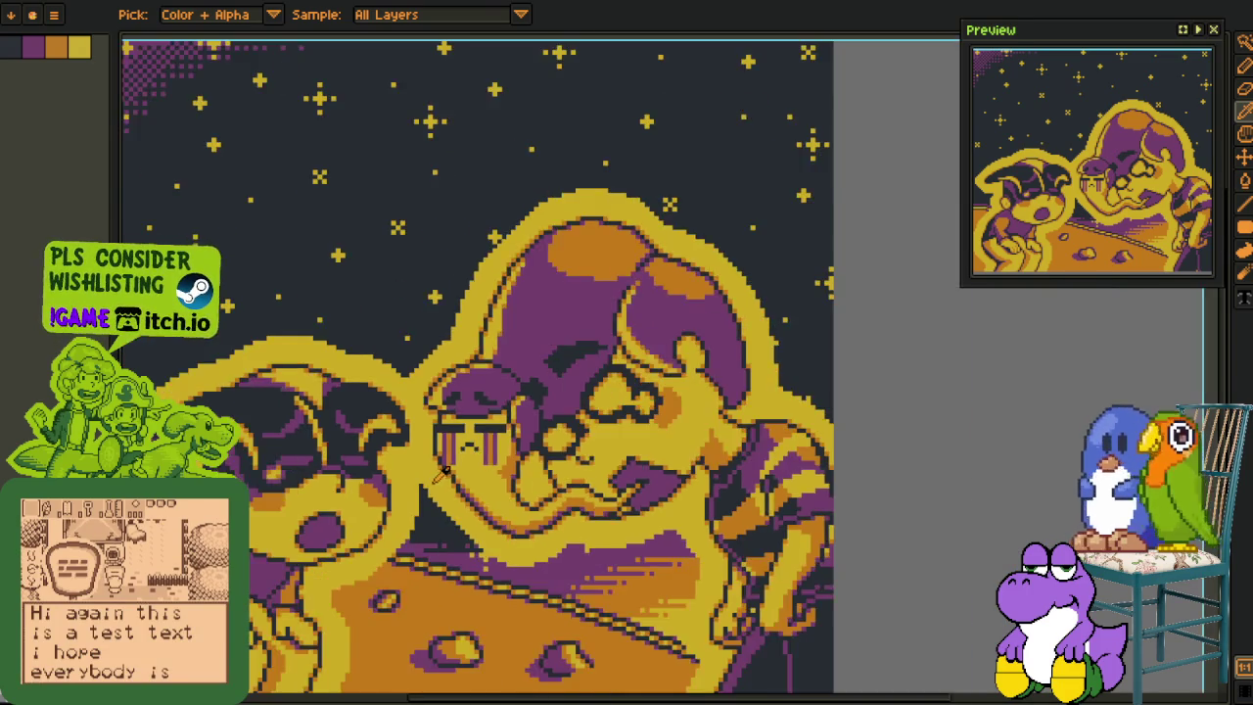
pyautogui.scroll(-1, 439, 474)
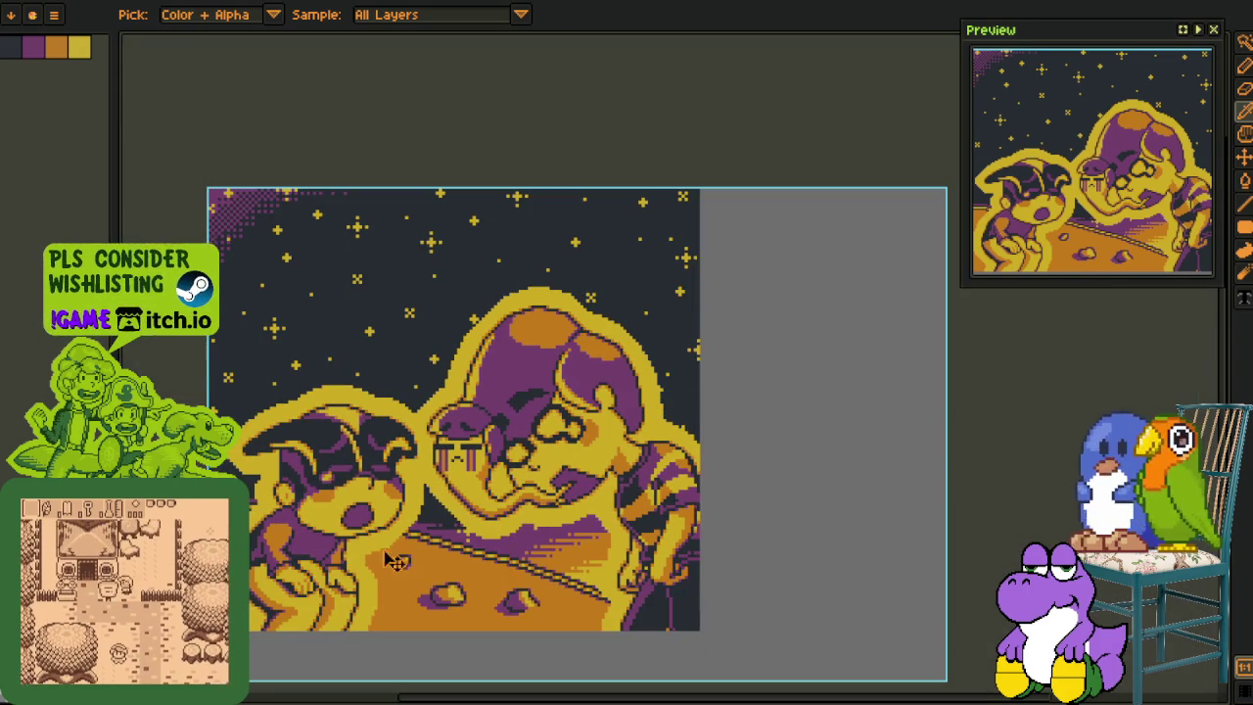
pyautogui.press('Tab')
pyautogui.press('Tab')
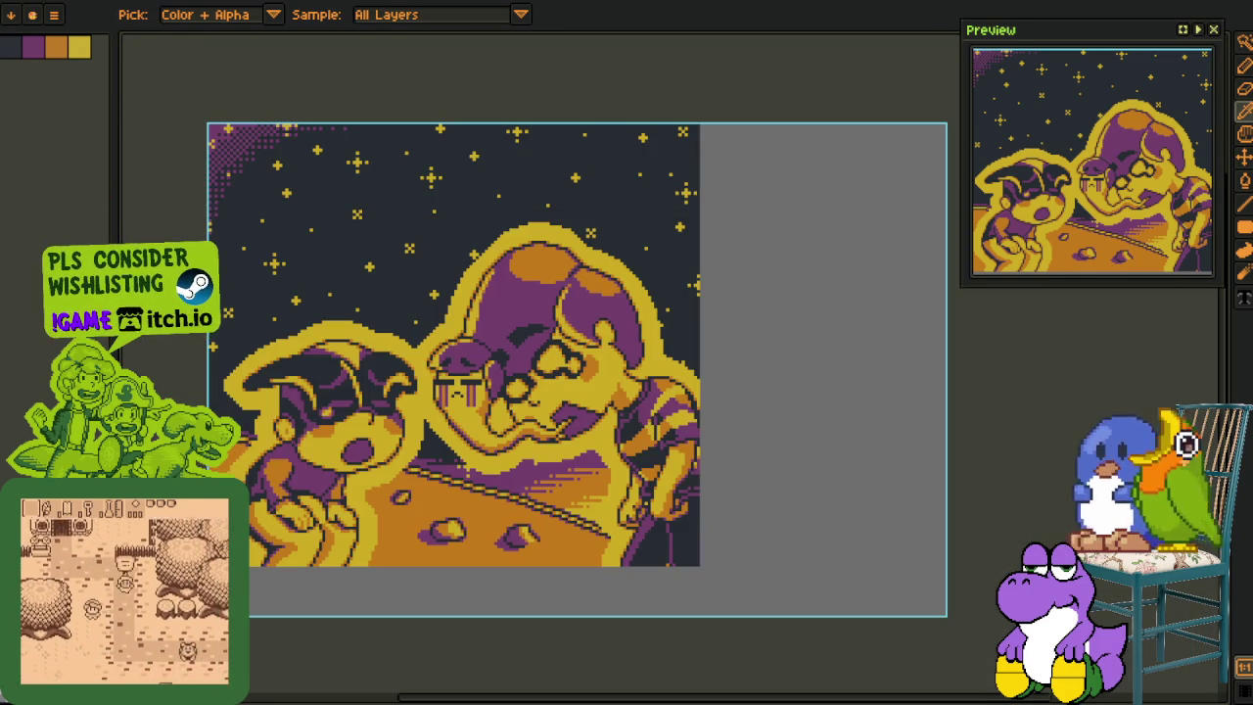
pyautogui.click(53, 14)
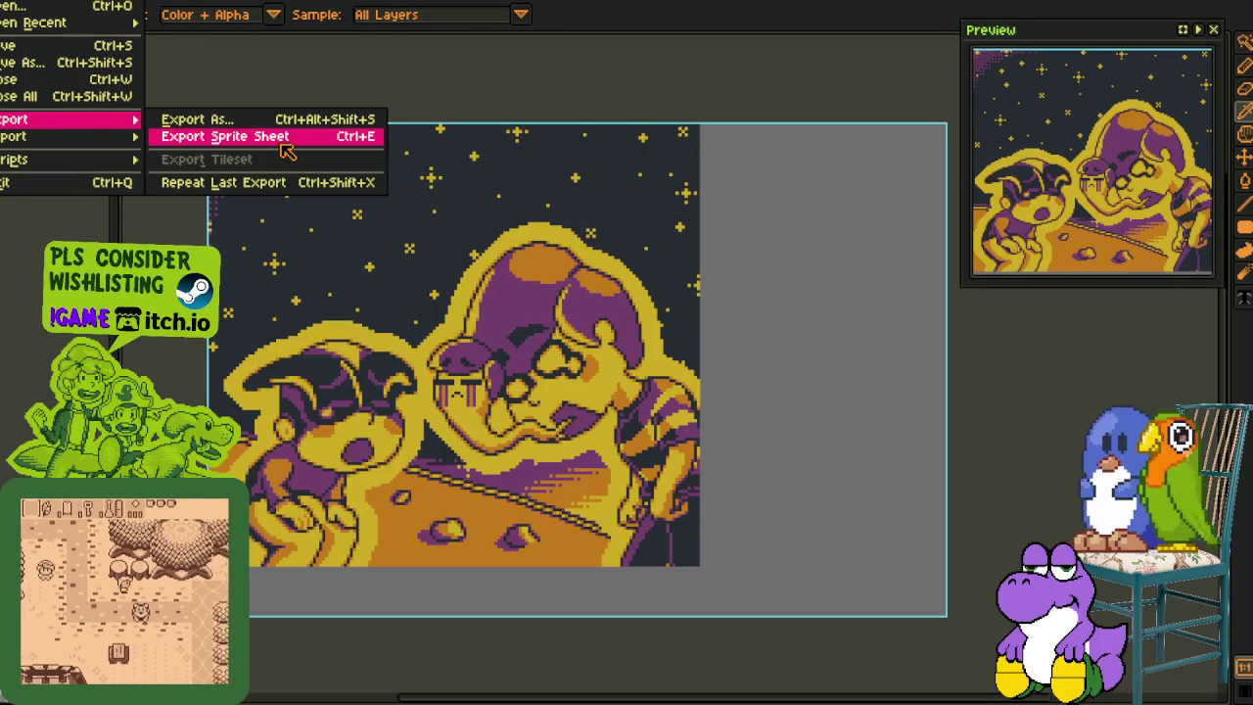
pyautogui.click(284, 147)
# Step: Confirm the sprite sheet export and switch over to the cutscene strip project
pyautogui.click(627, 691)
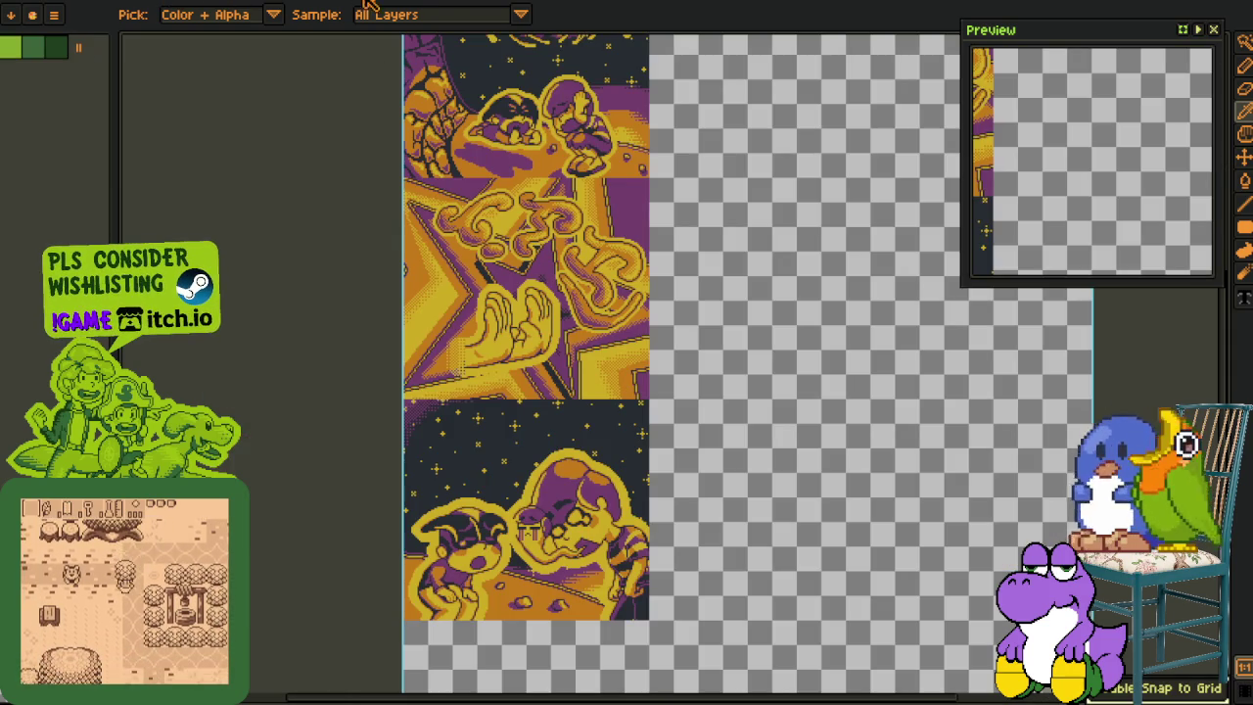
pyautogui.hotkey('ctrl', 'w')
pyautogui.press('m')
pyautogui.scroll(3, 723, 444)
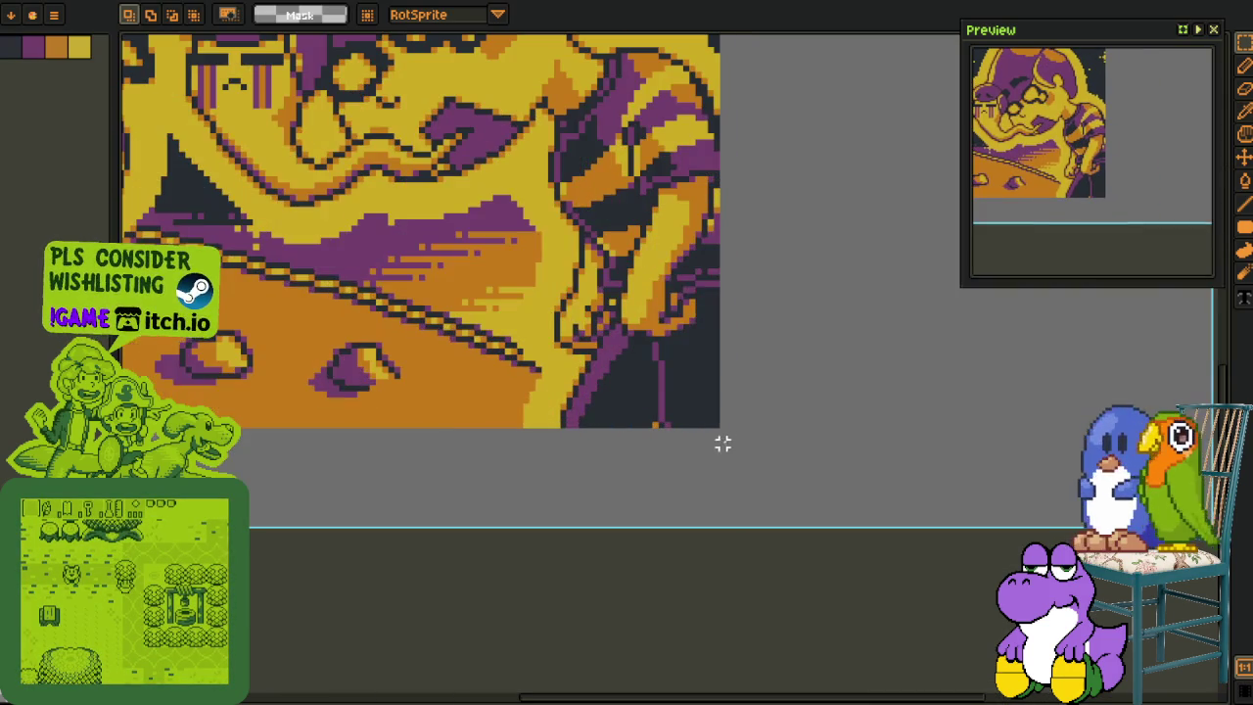
pyautogui.hotkey('ctrl', 'w')
pyautogui.hotkey('ctrl', 'w')
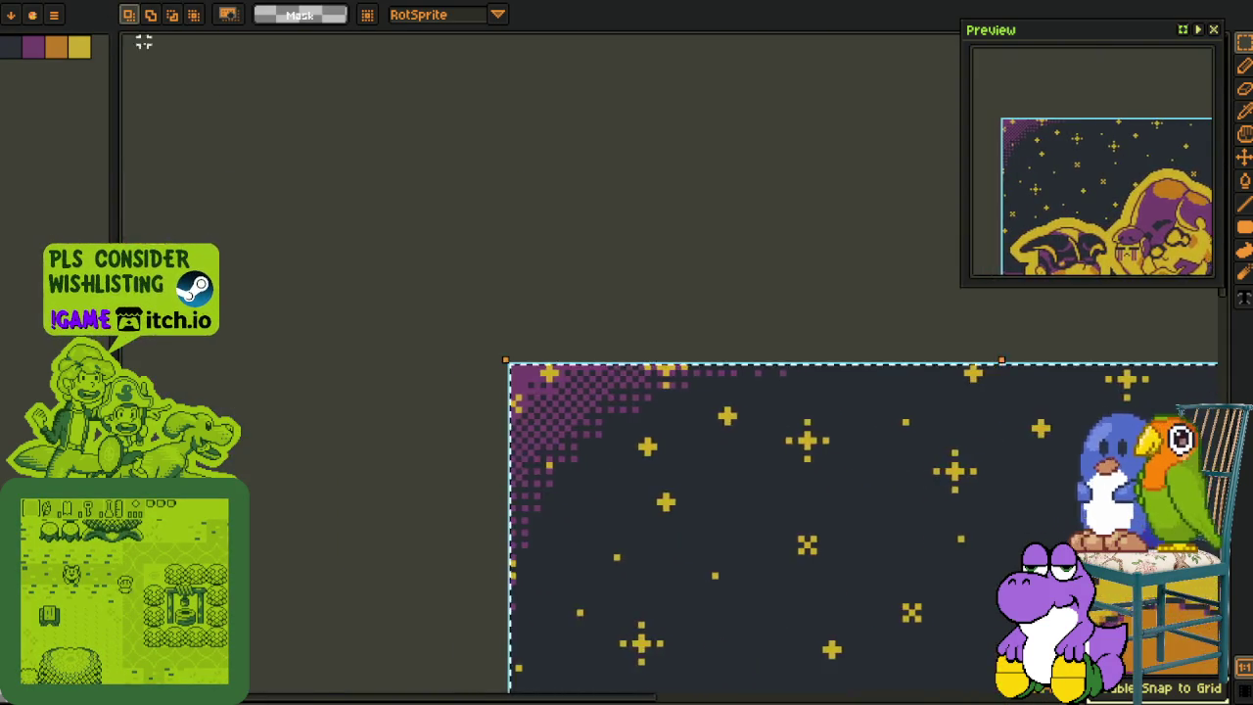
pyautogui.hotkey('ctrl', 'w')
pyautogui.hotkey('ctrl', 'w')
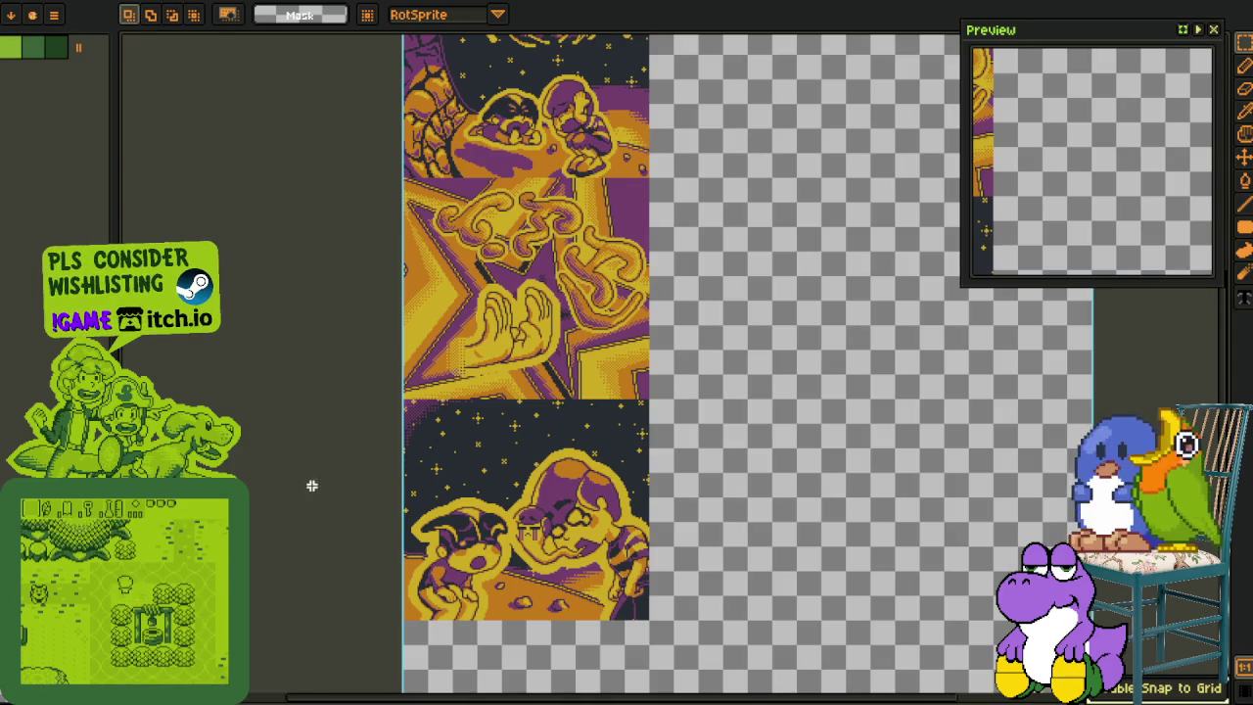
pyautogui.press('Tab')
pyautogui.press('Tab')
pyautogui.scroll(-2, 588, 387)
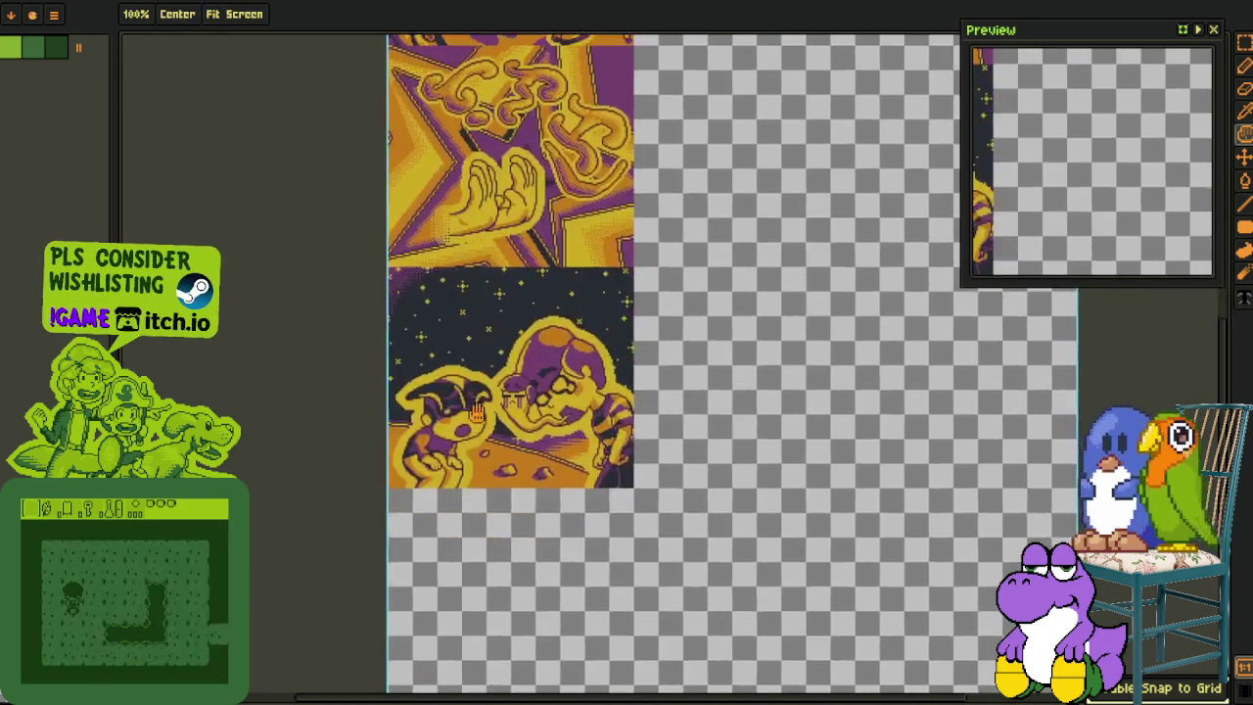
pyautogui.scroll(3, 587, 387)
pyautogui.scroll(-1, 588, 387)
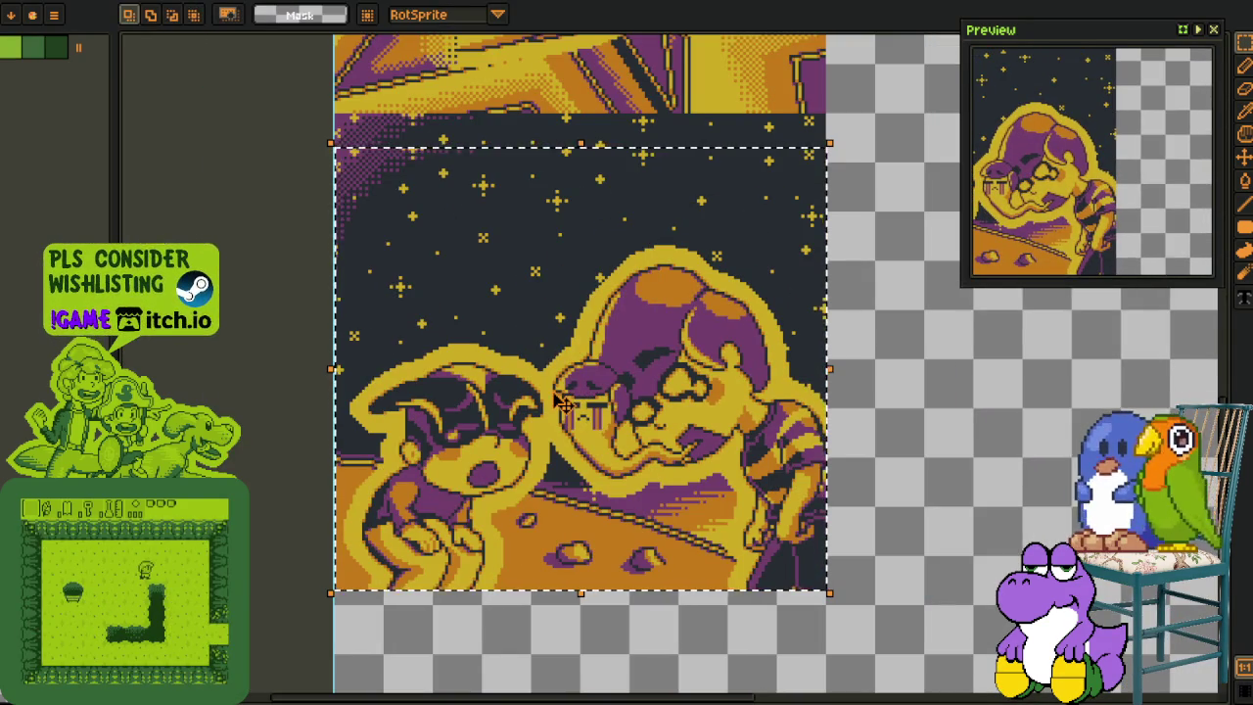
# Step: Nudge the space panel slightly upward in the strip, commit it, and save
pyautogui.moveTo(565, 401); pyautogui.dragTo(548, 365)
pyautogui.press('Return')
pyautogui.press('Tab')
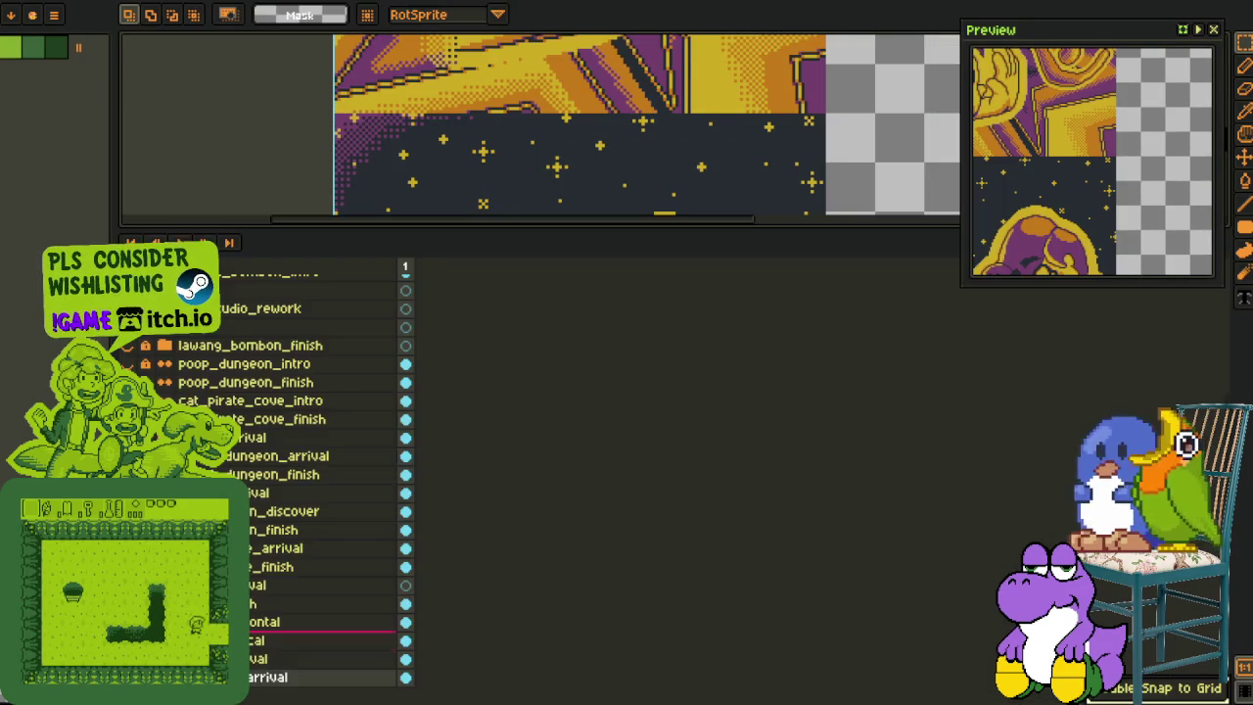
pyautogui.scroll(-1, 538, 188)
pyautogui.hotkey('ctrl', 's')
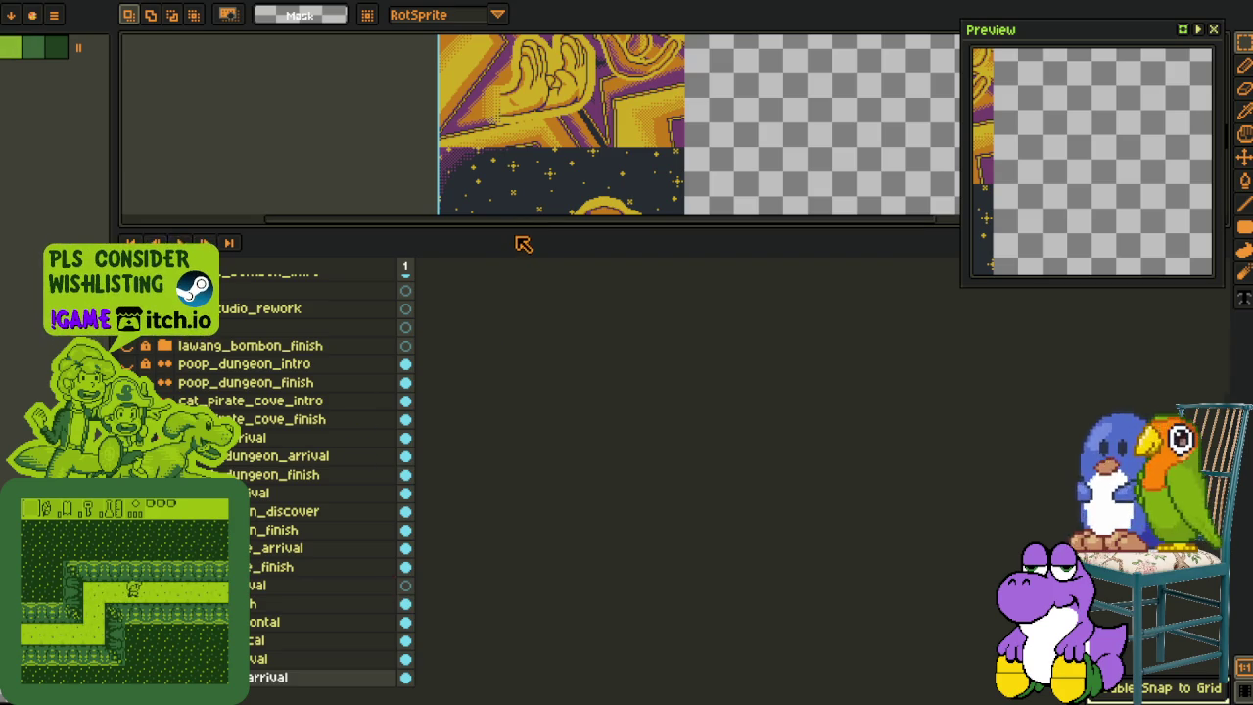
pyautogui.moveTo(516, 231); pyautogui.dragTo(516, 571)
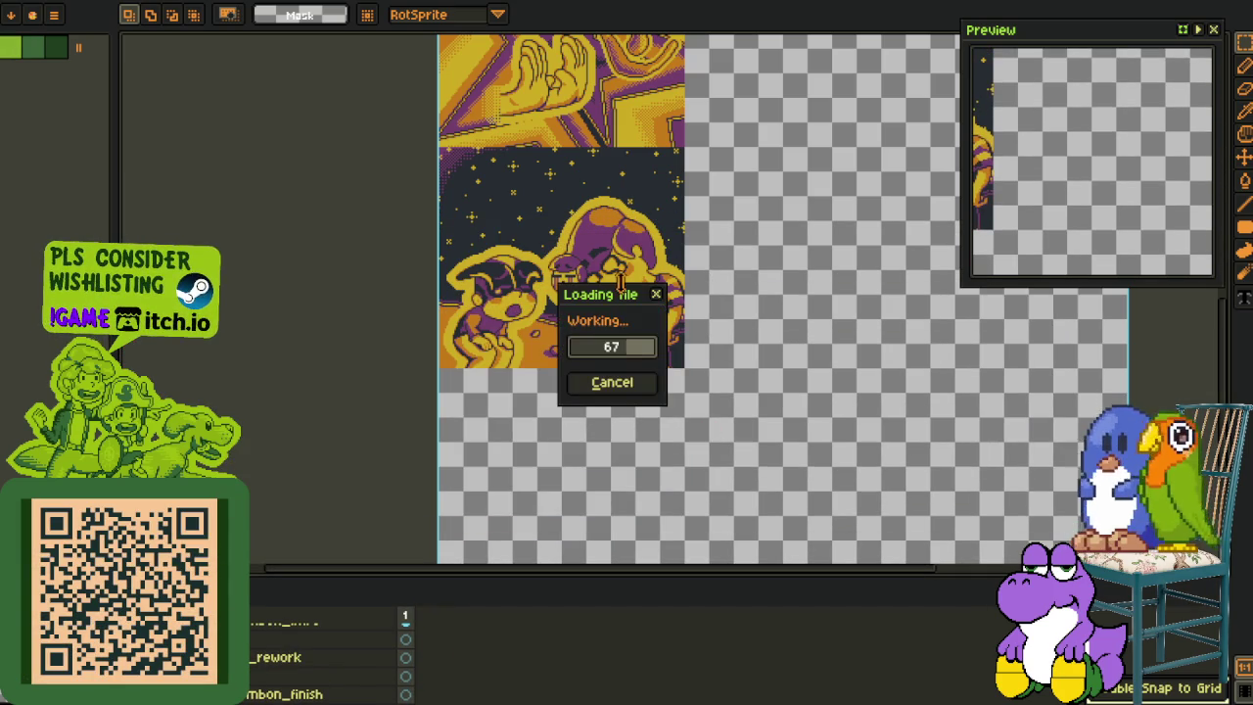
# Step: Add a new layer to the main cutscene sheet and paste the starry space panel onto it
pyautogui.scroll(-2, 662, 353)
pyautogui.scroll(-2, 662, 352)
pyautogui.scroll(-2, 685, 392)
pyautogui.scroll(-3, 713, 426)
pyautogui.scroll(-3, 713, 426)
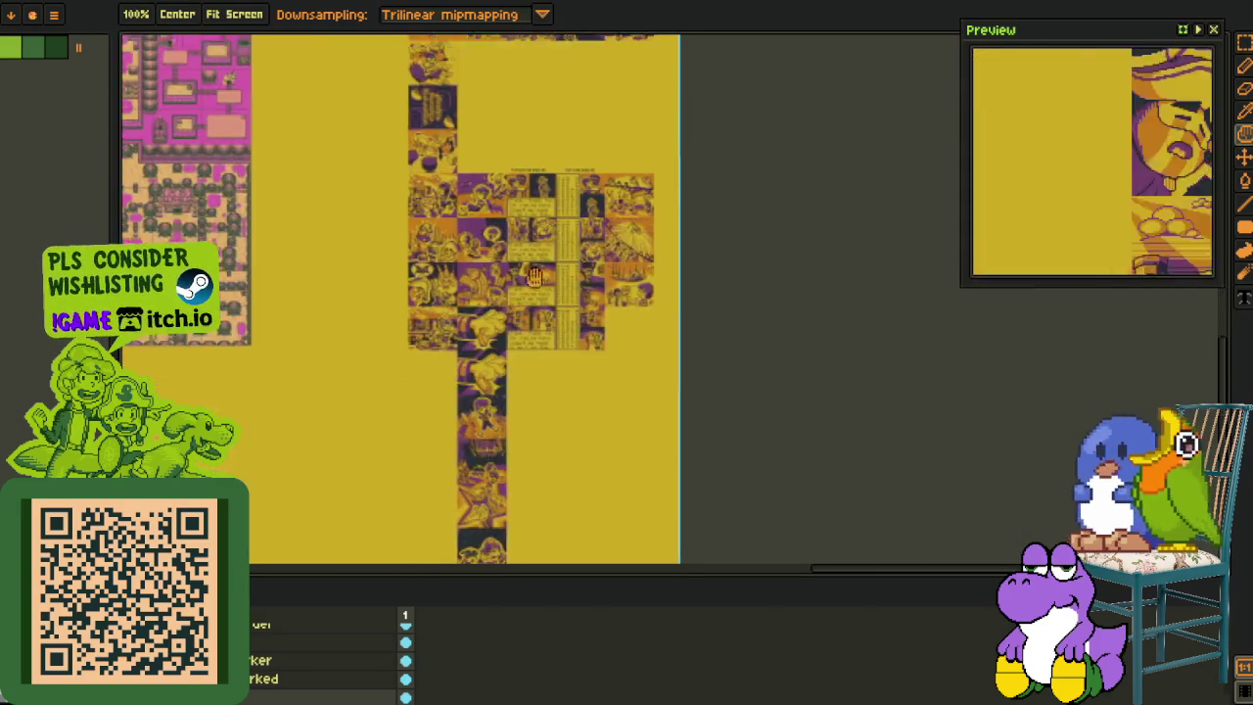
pyautogui.scroll(-3, 425, 394)
pyautogui.rightClick(245, 607)
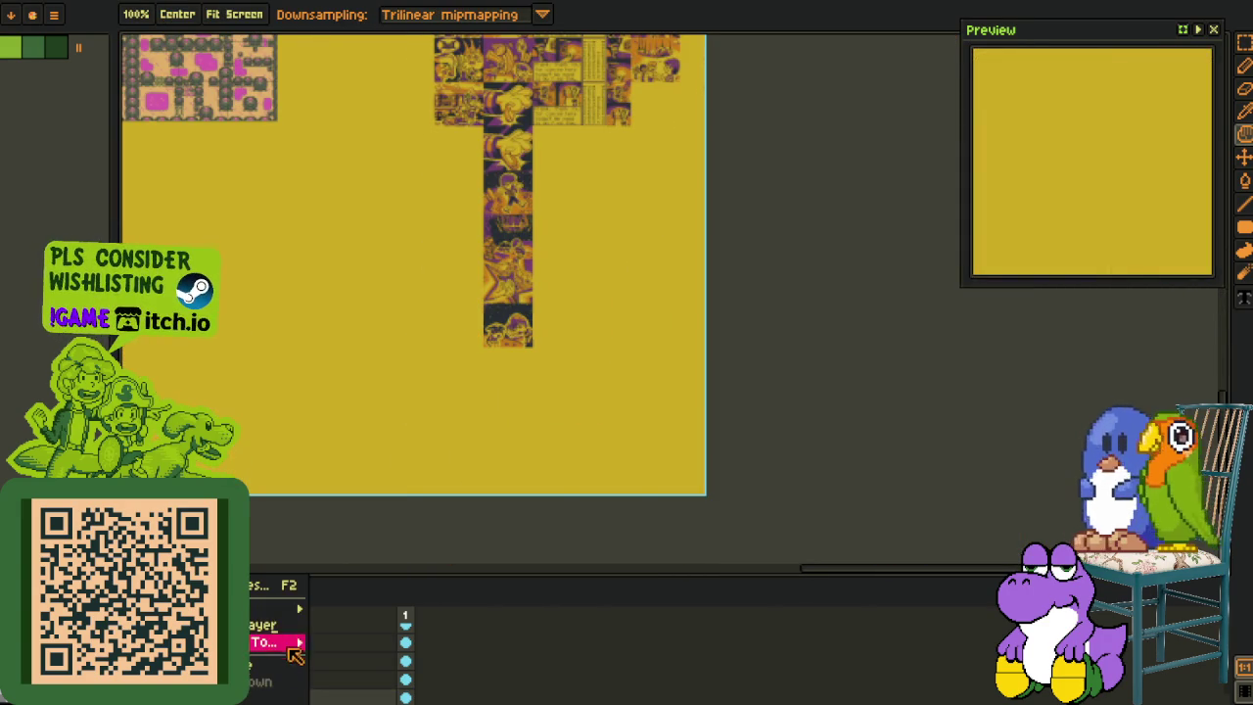
pyautogui.click(357, 609)
pyautogui.scroll(3, 491, 365)
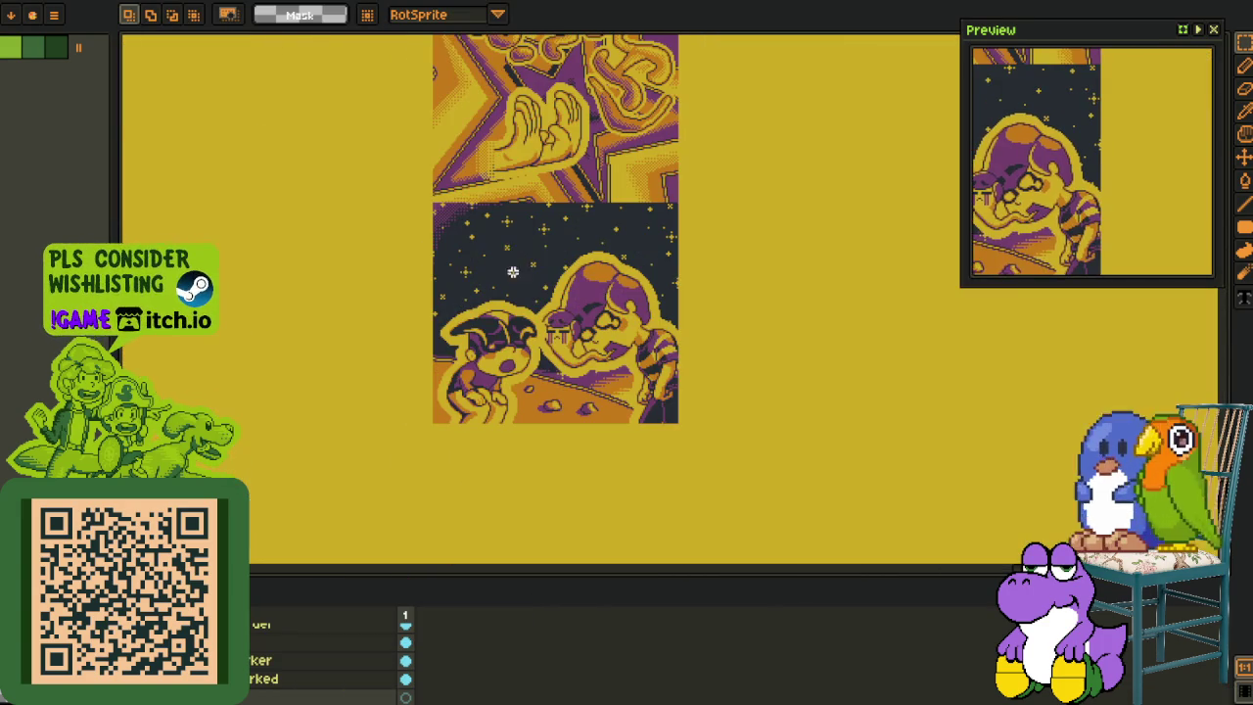
pyautogui.hotkey('ctrl', 'v')
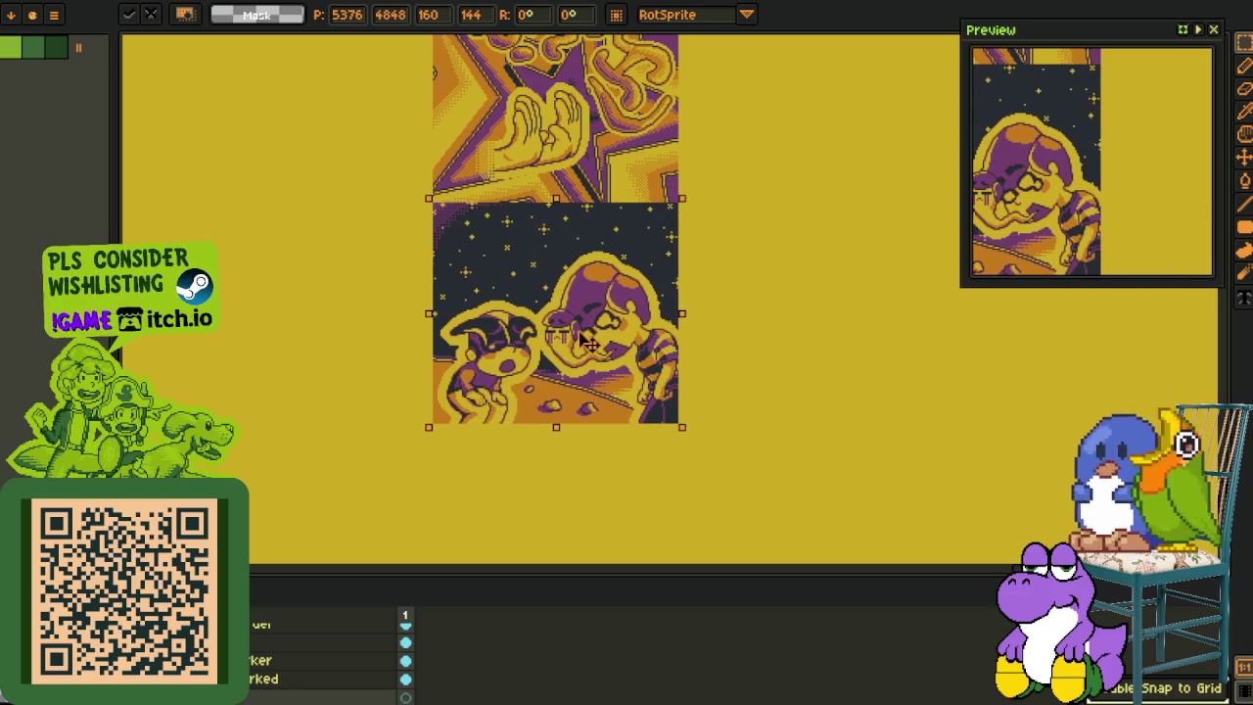
# Step: Commit the pasted space panel's placement and save the main cutscene sheet
pyautogui.click(803, 262)
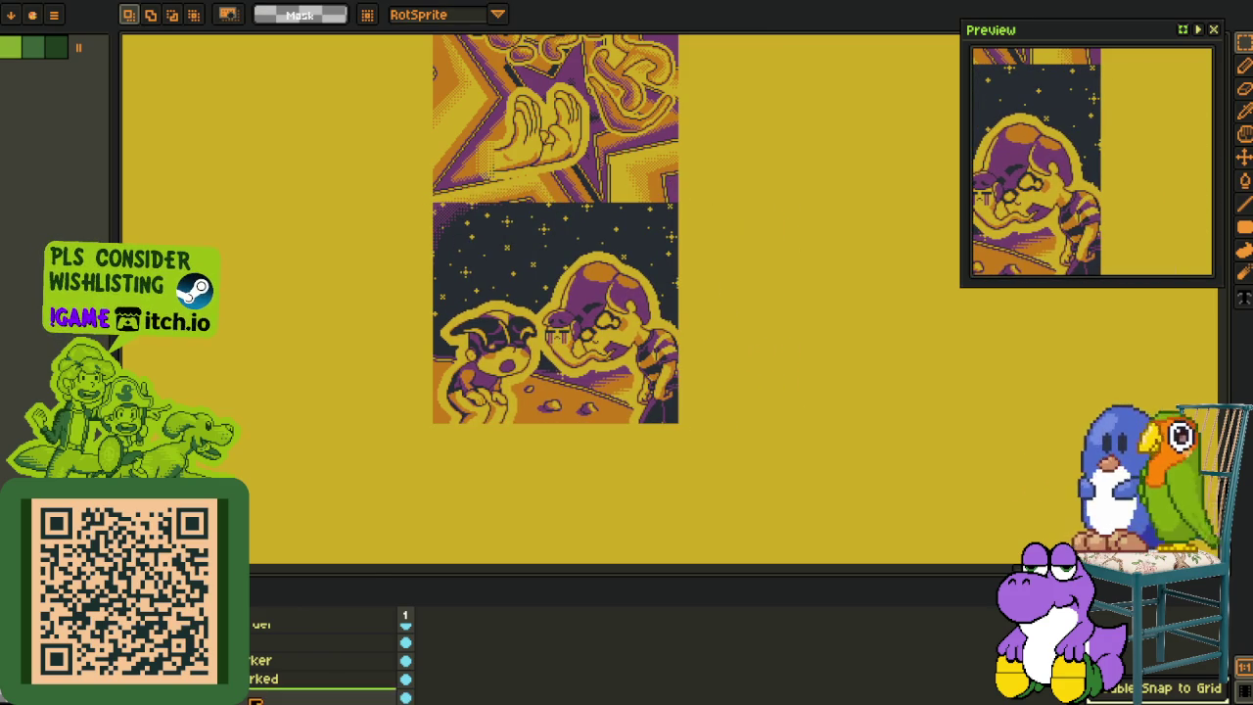
pyautogui.rightClick(284, 679)
pyautogui.hotkey('ctrl', 's')
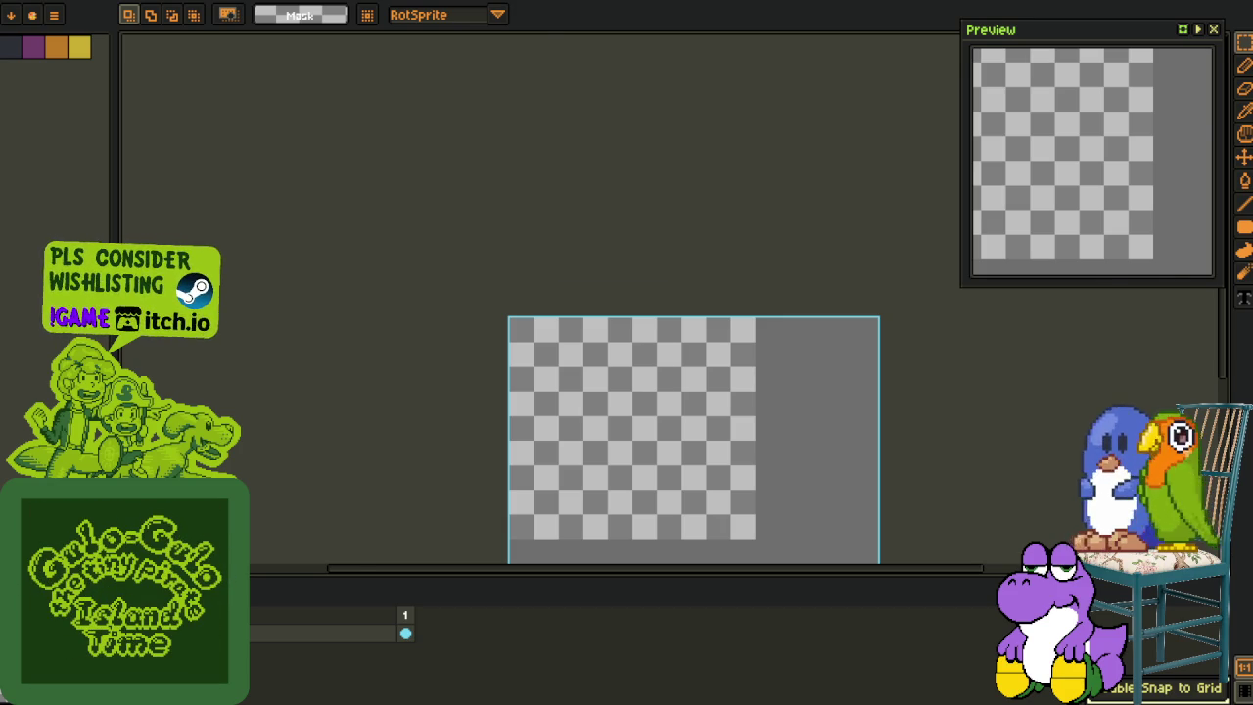
# Step: Add a new layer to the pink and green strip and place the pasted panel at its bottom
pyautogui.rightClick(270, 631)
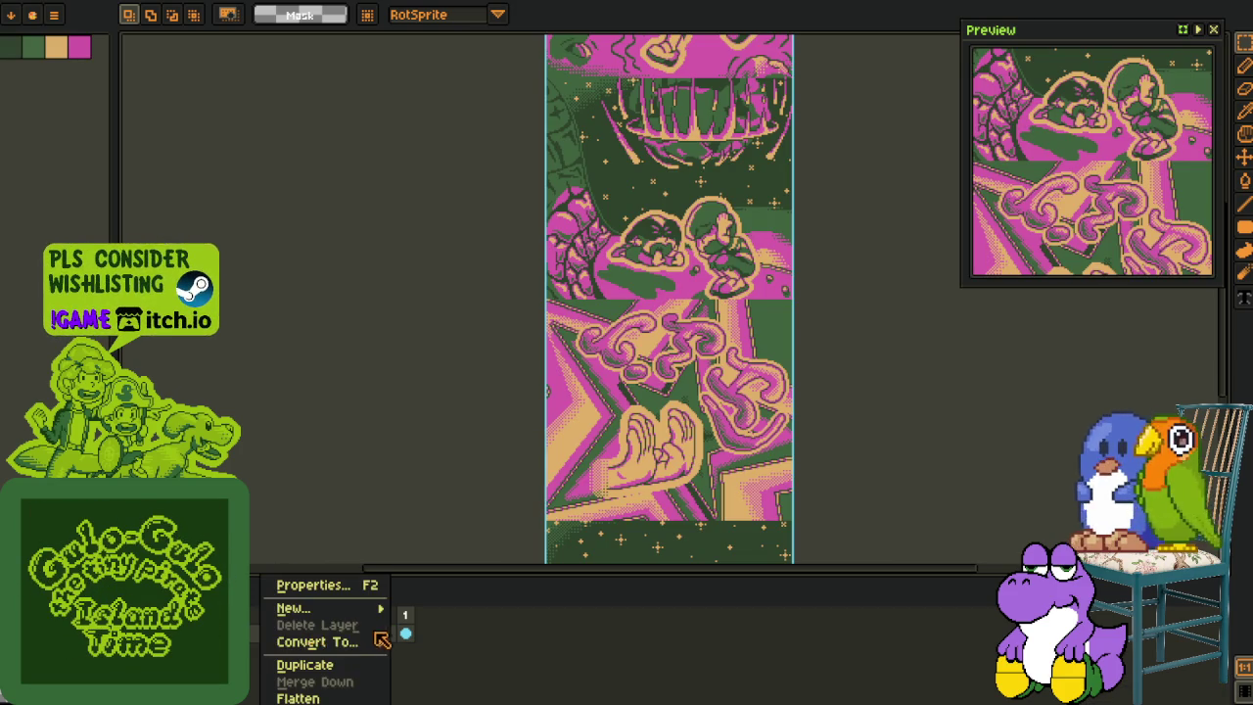
pyautogui.click(440, 607)
pyautogui.moveTo(719, 326); pyautogui.dragTo(649, 131)
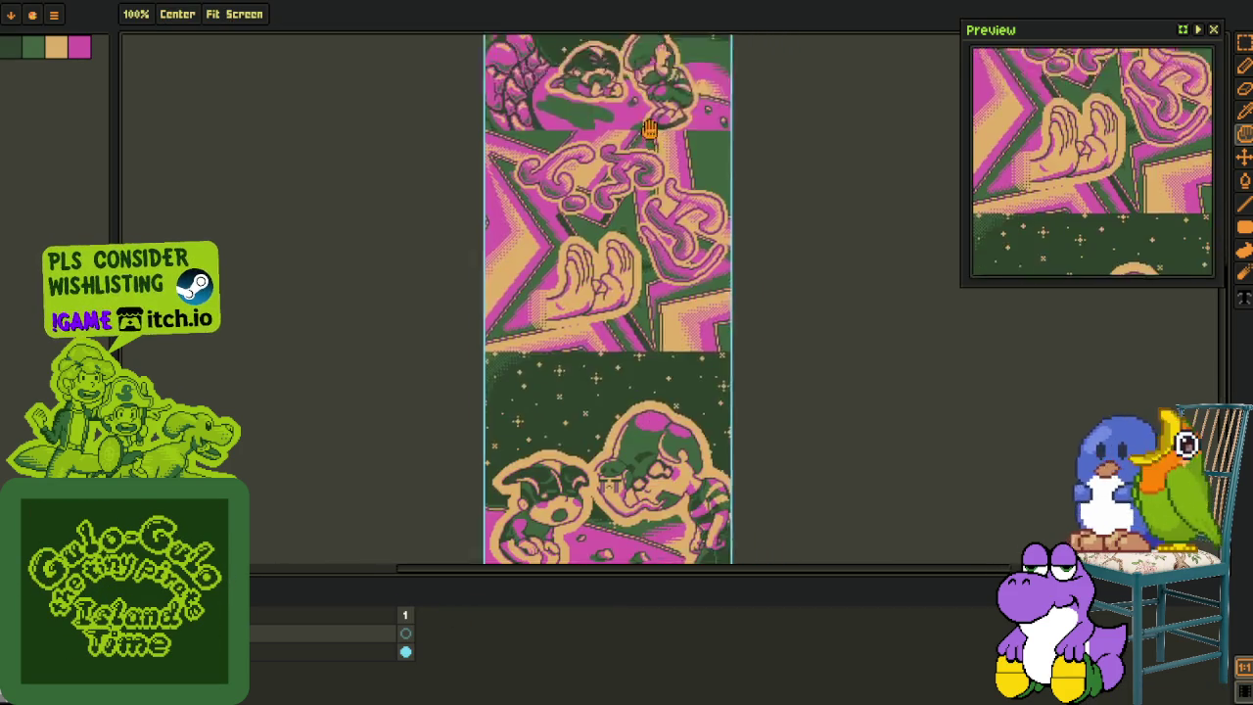
pyautogui.scroll(1, 616, 294)
pyautogui.moveTo(587, 362); pyautogui.dragTo(582, 248)
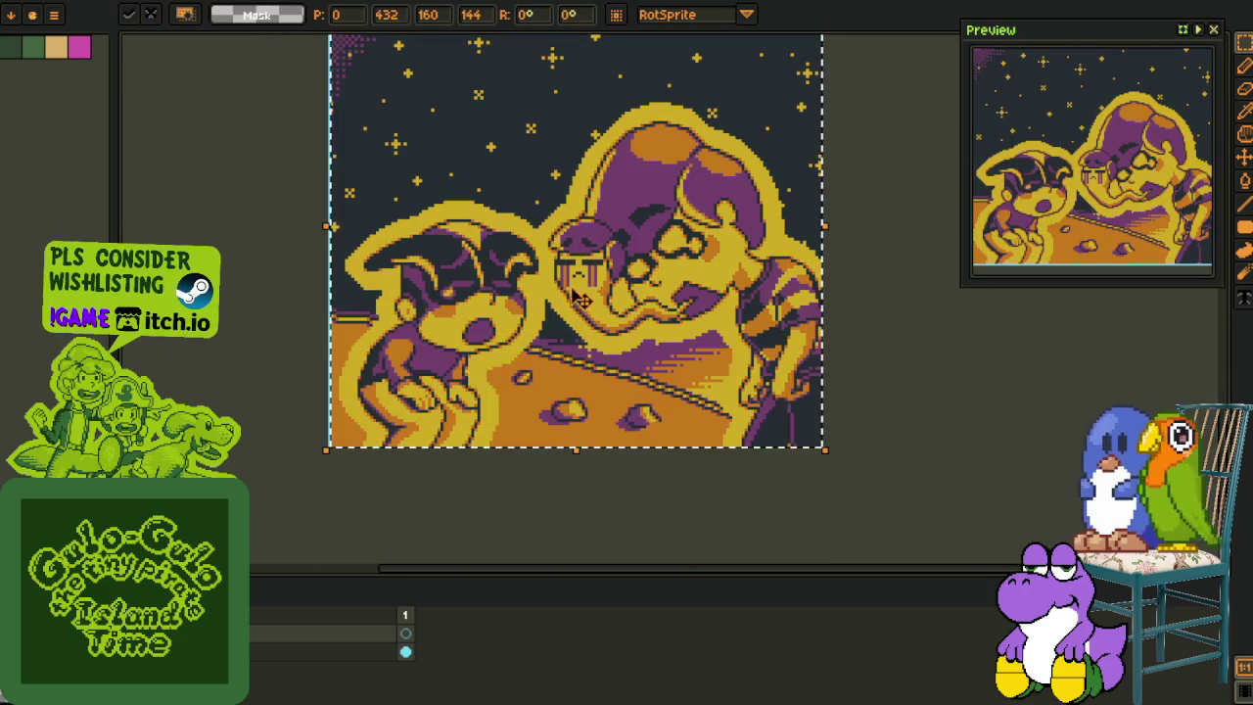
pyautogui.moveTo(577, 386); pyautogui.dragTo(534, 432)
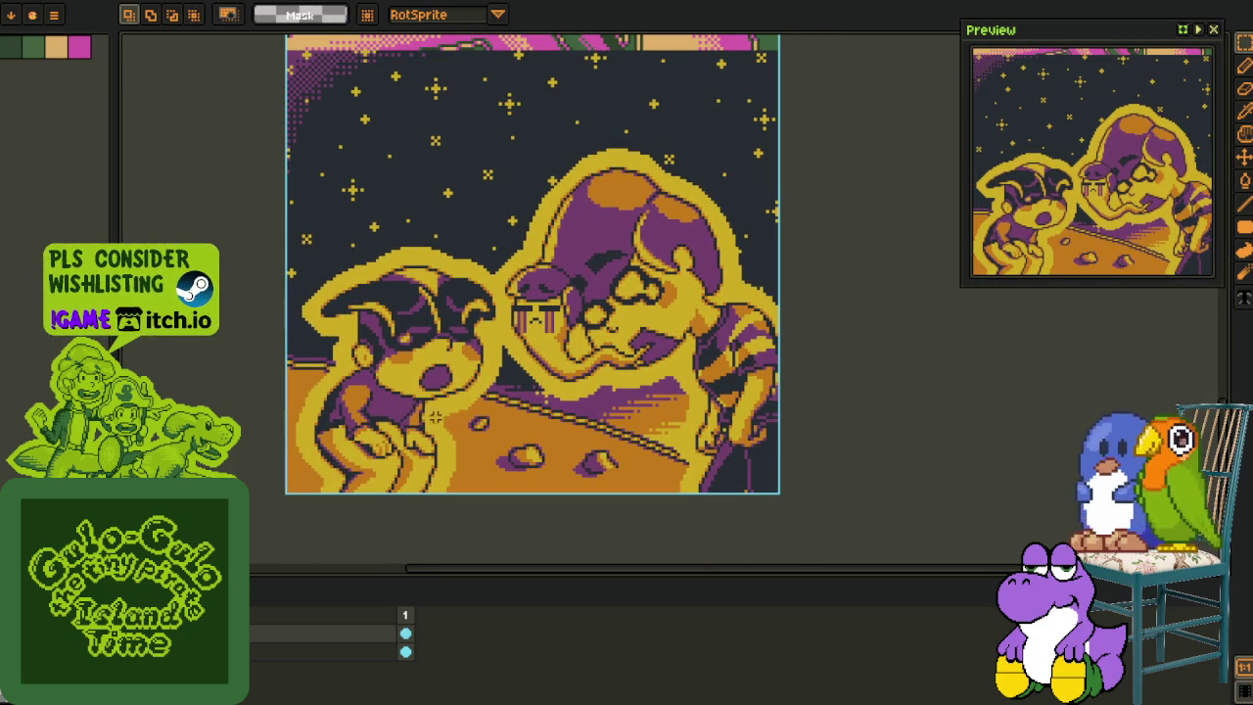
# Step: Toggle undo/redo to compare the panel in pink/green versus purple/yellow colours
pyautogui.hotkey('ctrl', 'z')
pyautogui.hotkey('ctrl', 'y')
pyautogui.hotkey('ctrl', 'z')
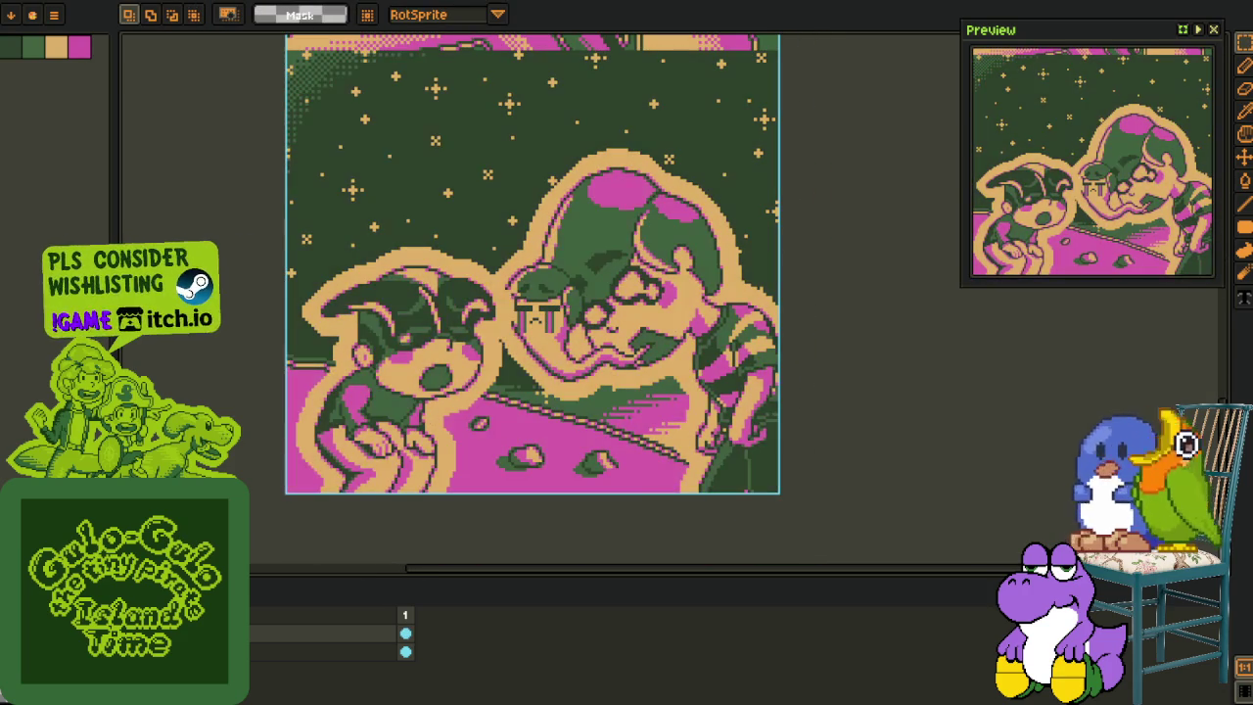
pyautogui.hotkey('ctrl', 'y')
pyautogui.press('o')
pyautogui.scroll(3, 432, 483)
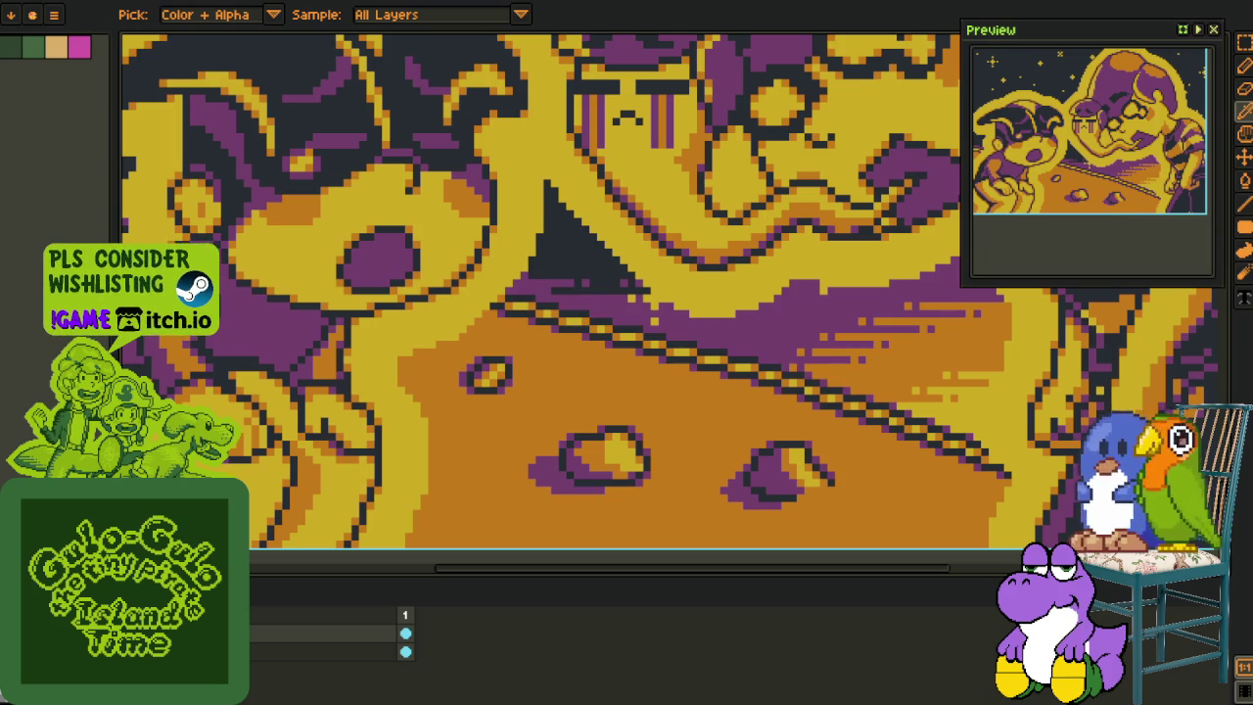
# Step: Compare the palettes, then use Replace Color to turn the panel's yellow pixels light tan
pyautogui.hotkey('ctrl', 'z')
pyautogui.hotkey('ctrl', 'y')
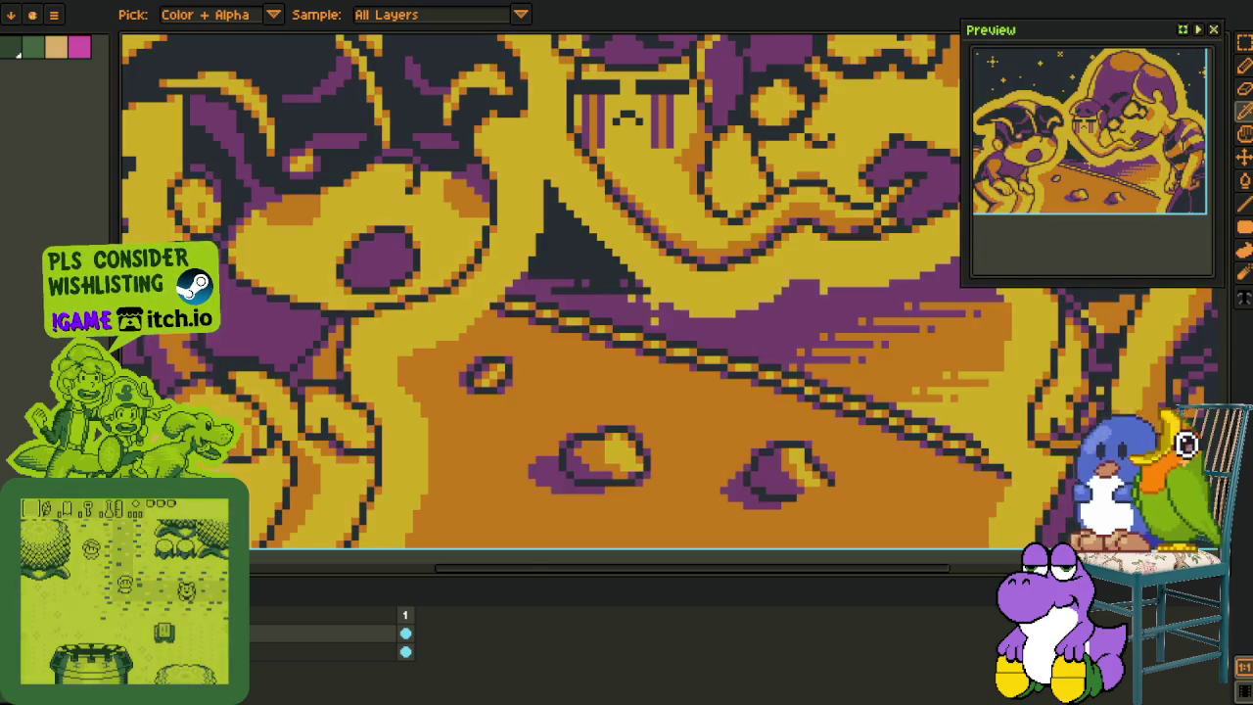
pyautogui.hotkey('shift', 'r')
pyautogui.press('Escape')
pyautogui.hotkey('ctrl', 'z')
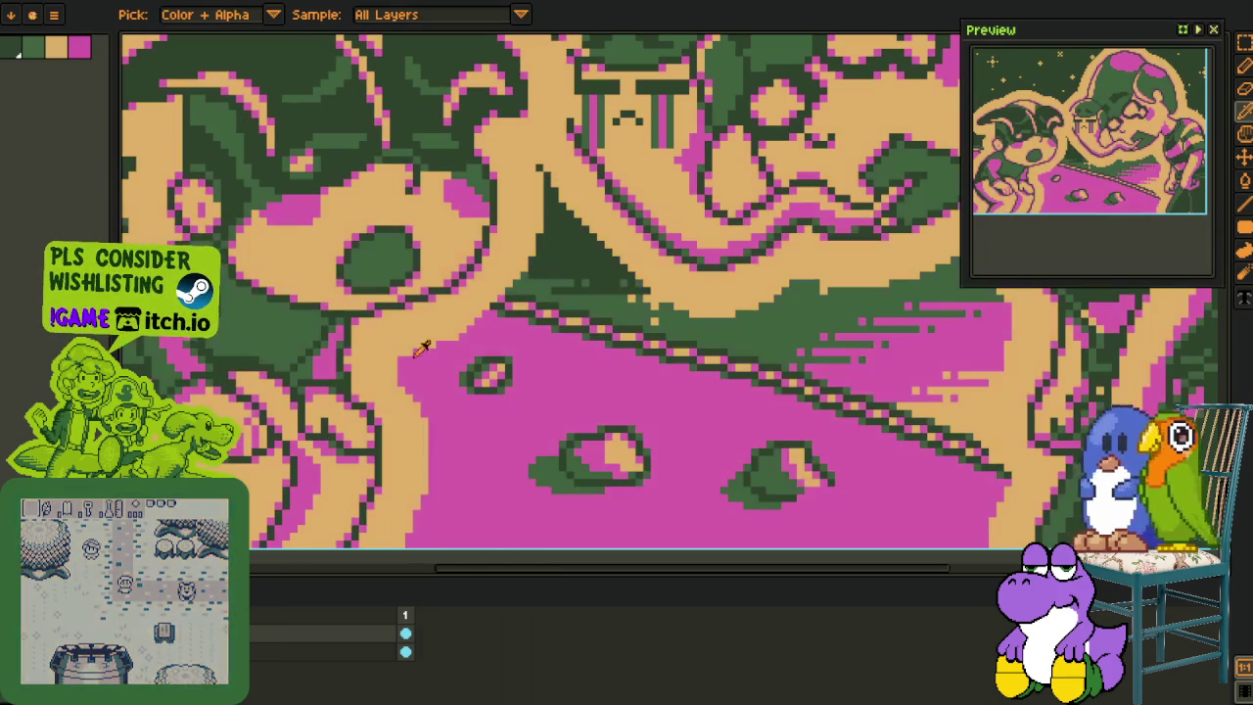
pyautogui.hotkey('ctrl', 'y')
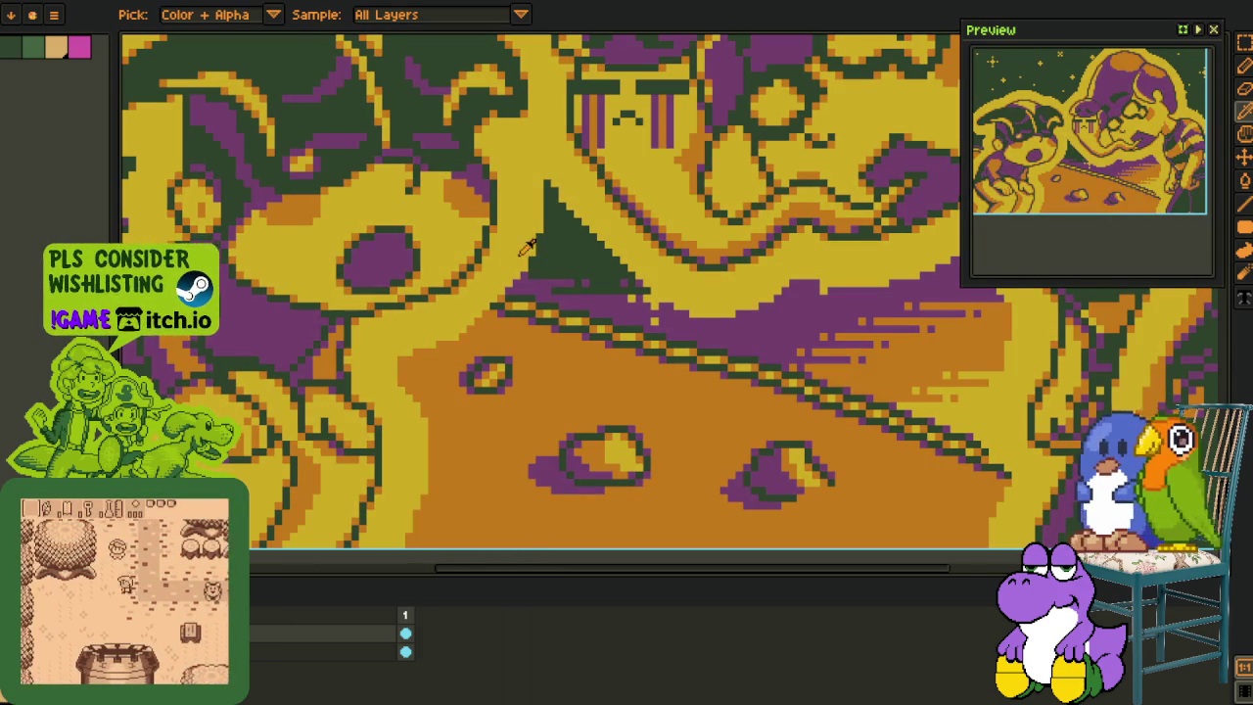
pyautogui.hotkey('shift', 'r')
pyautogui.click(485, 551)
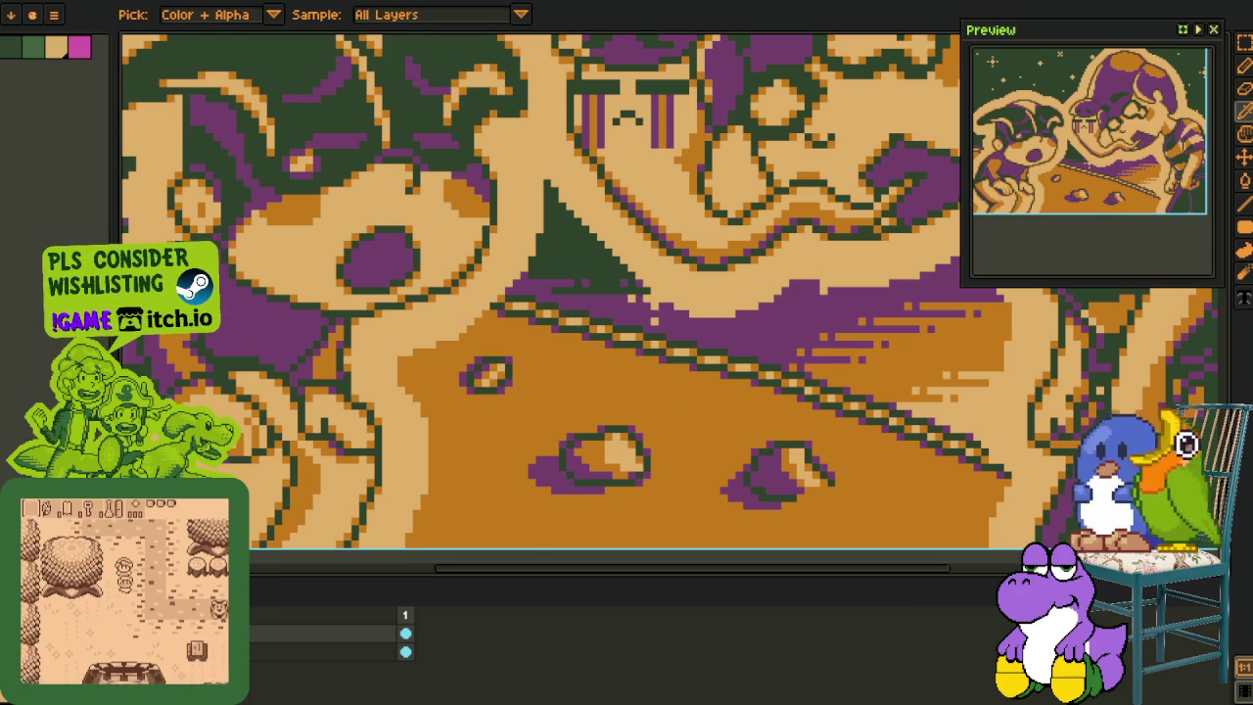
# Step: Replace the panel's orange with pink and its purple with dark green
pyautogui.hotkey('ctrl', 'z')
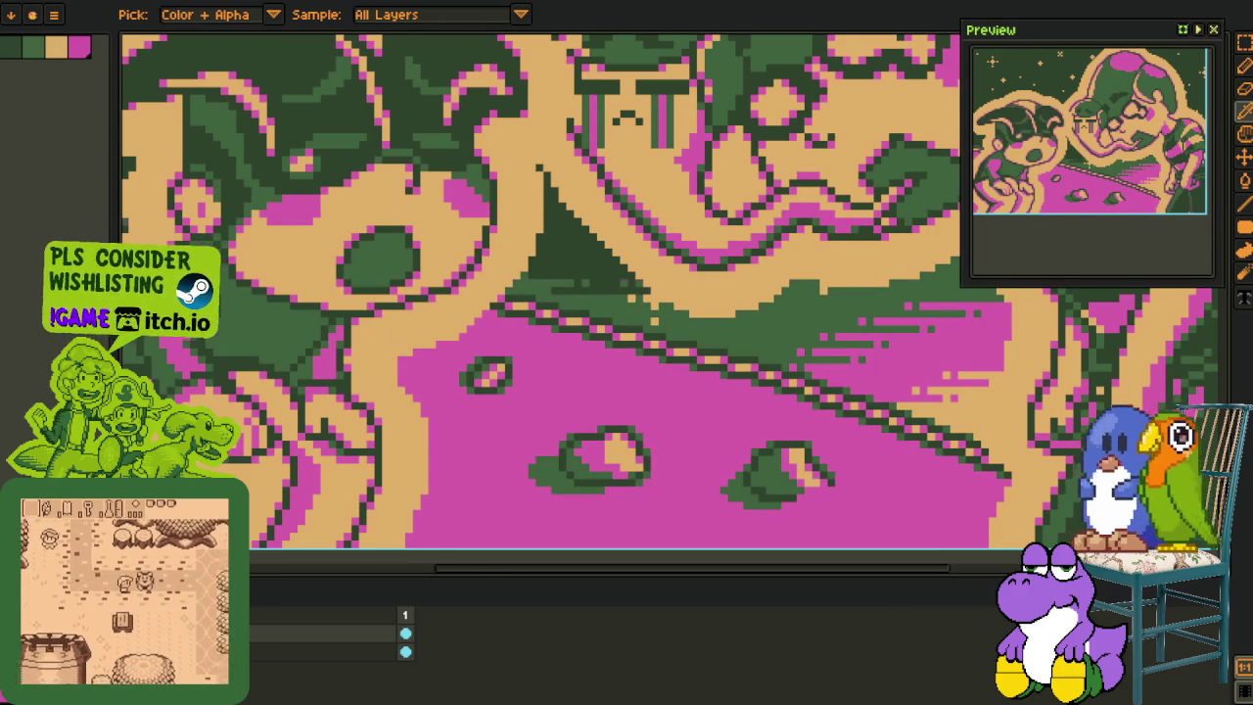
pyautogui.hotkey('ctrl', 'y')
pyautogui.hotkey('shift', 'r')
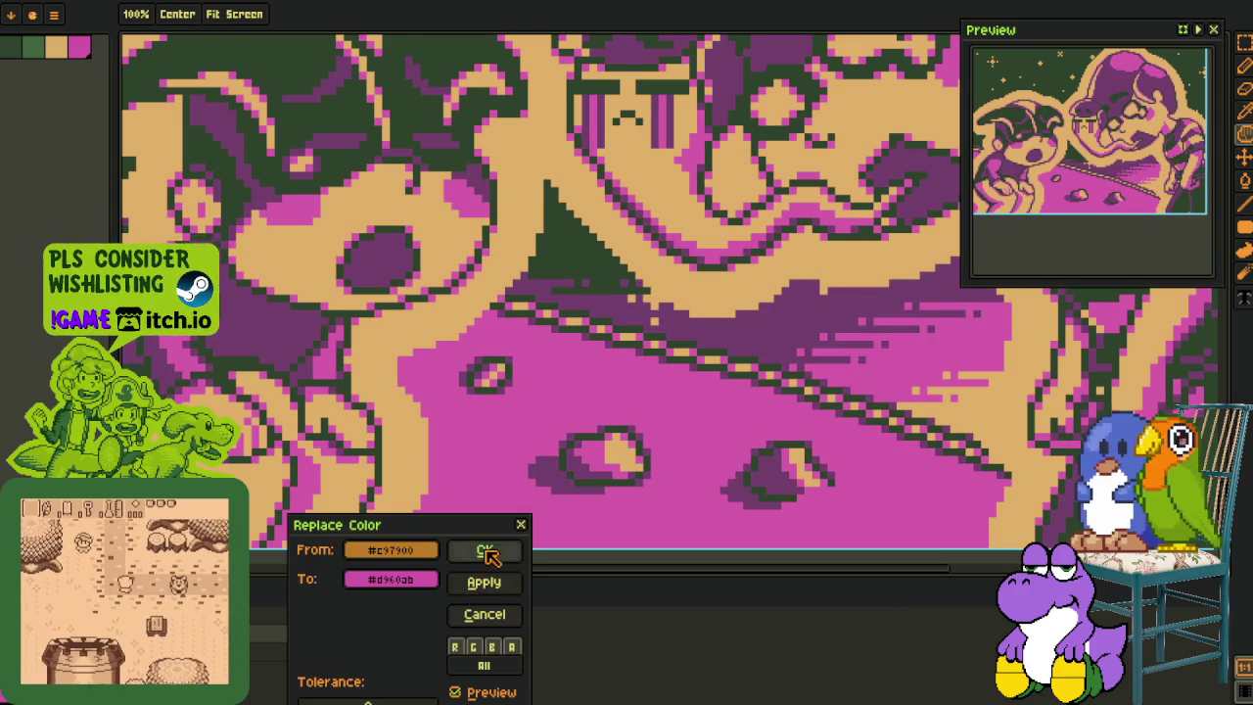
pyautogui.click(483, 550)
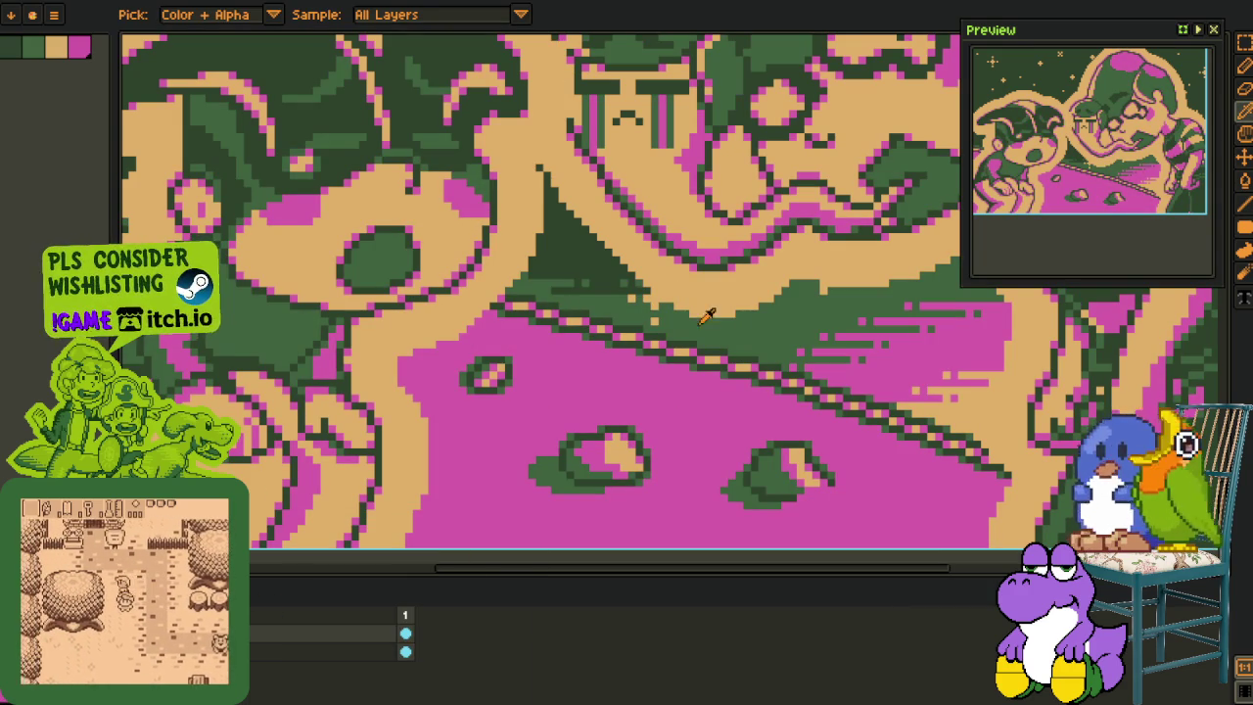
pyautogui.hotkey('ctrl', 'z')
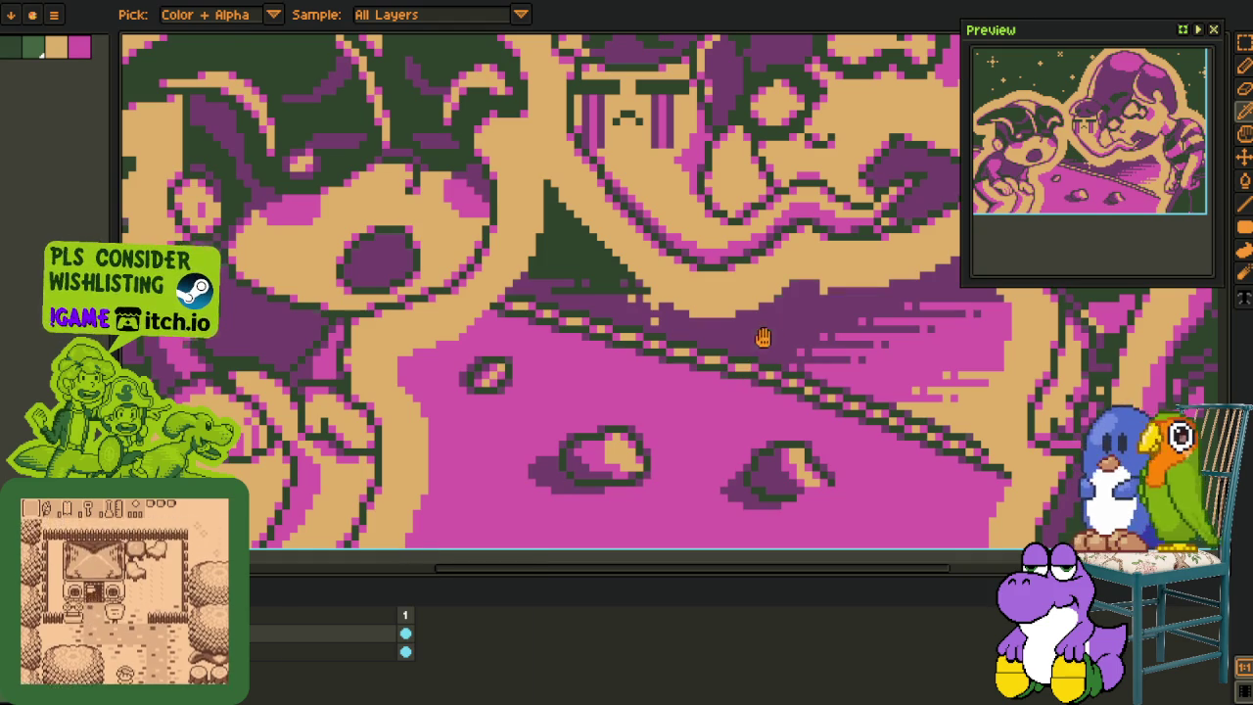
pyautogui.hotkey('shift', 'r')
pyautogui.click(481, 548)
pyautogui.scroll(-5, 743, 393)
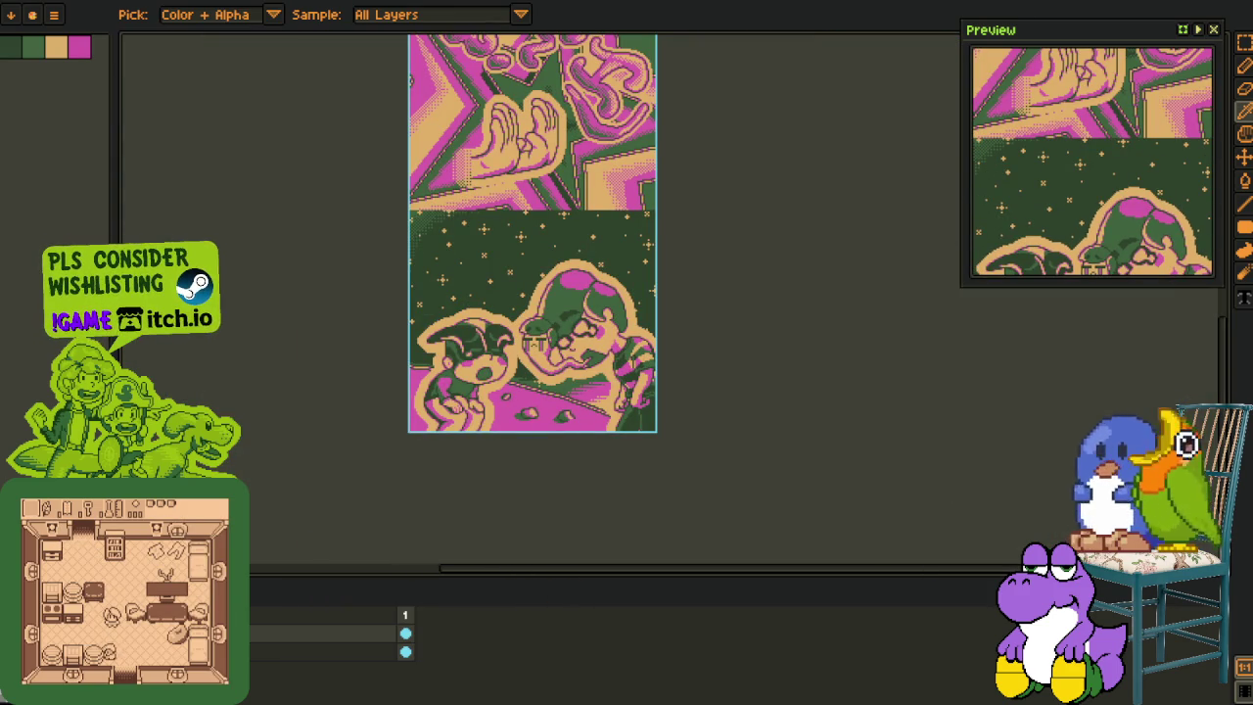
# Step: Merge the panel layer down into the pink/green strip and save it
pyautogui.rightClick(246, 634)
pyautogui.click(280, 680)
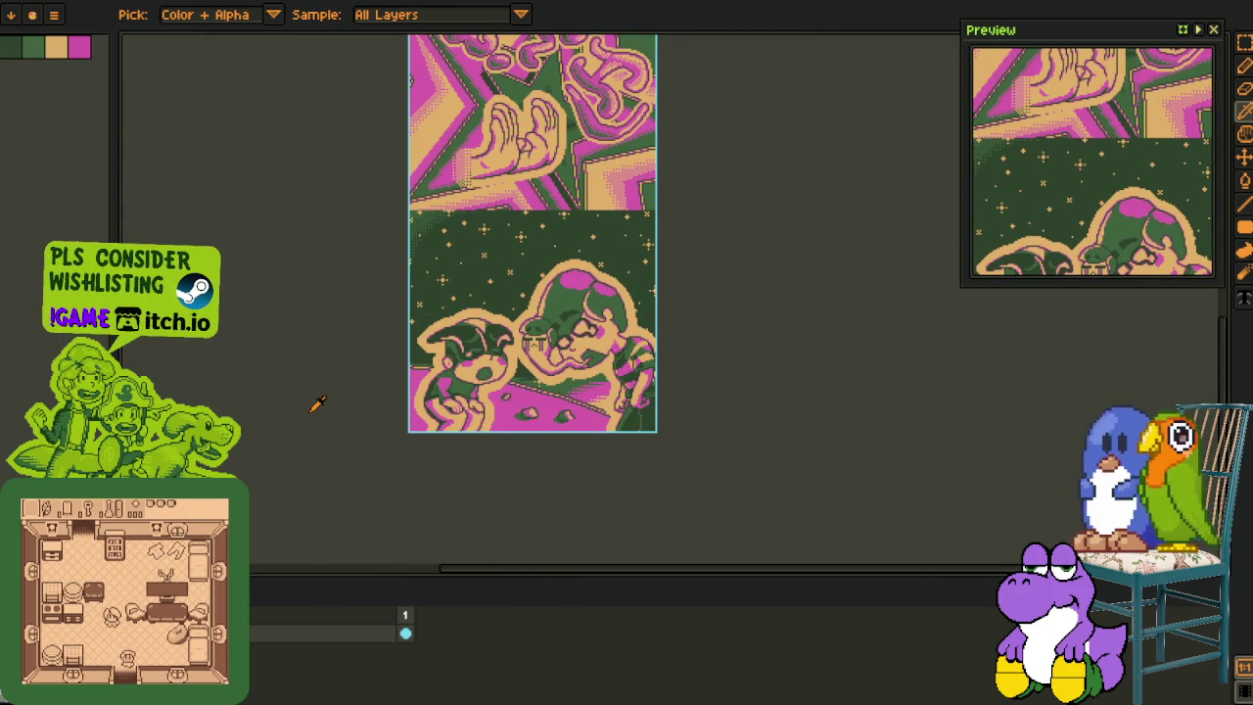
pyautogui.press('m')
pyautogui.hotkey('ctrl', 's')
pyautogui.press('o')
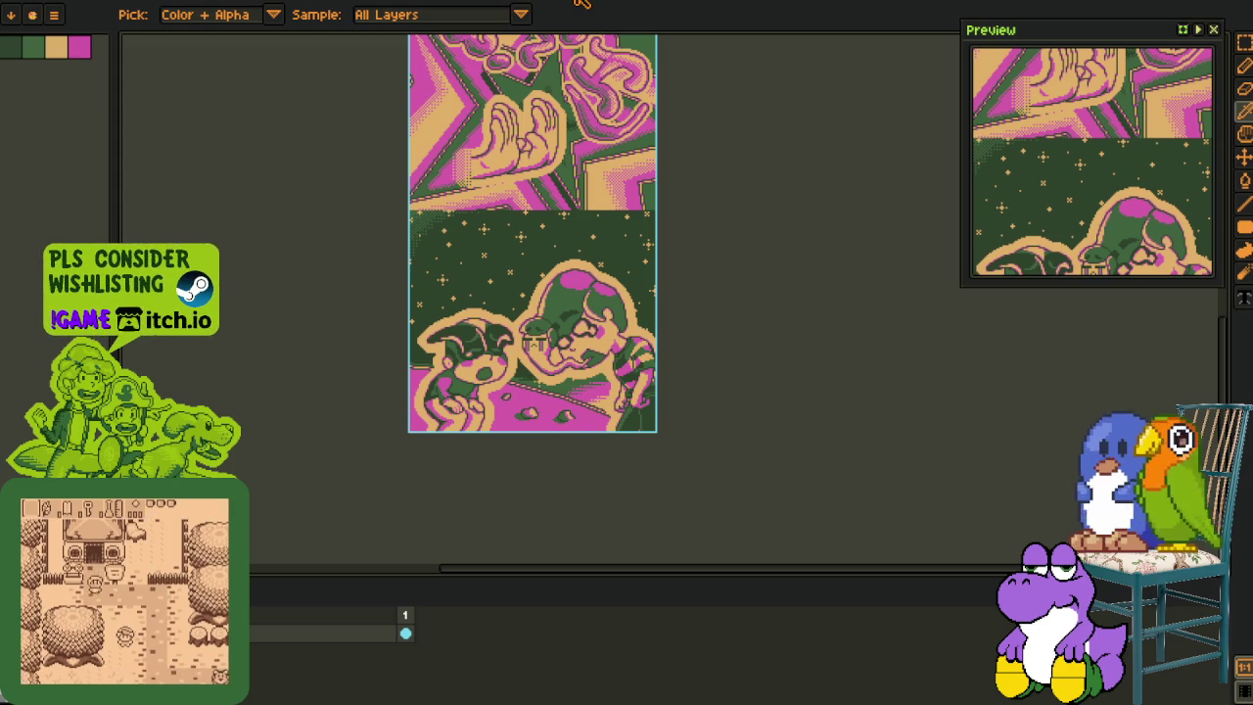
# Step: Close the blank sprite, answering its save prompt
pyautogui.hotkey('ctrl', 'Tab')
pyautogui.hotkey('ctrl', 'w')
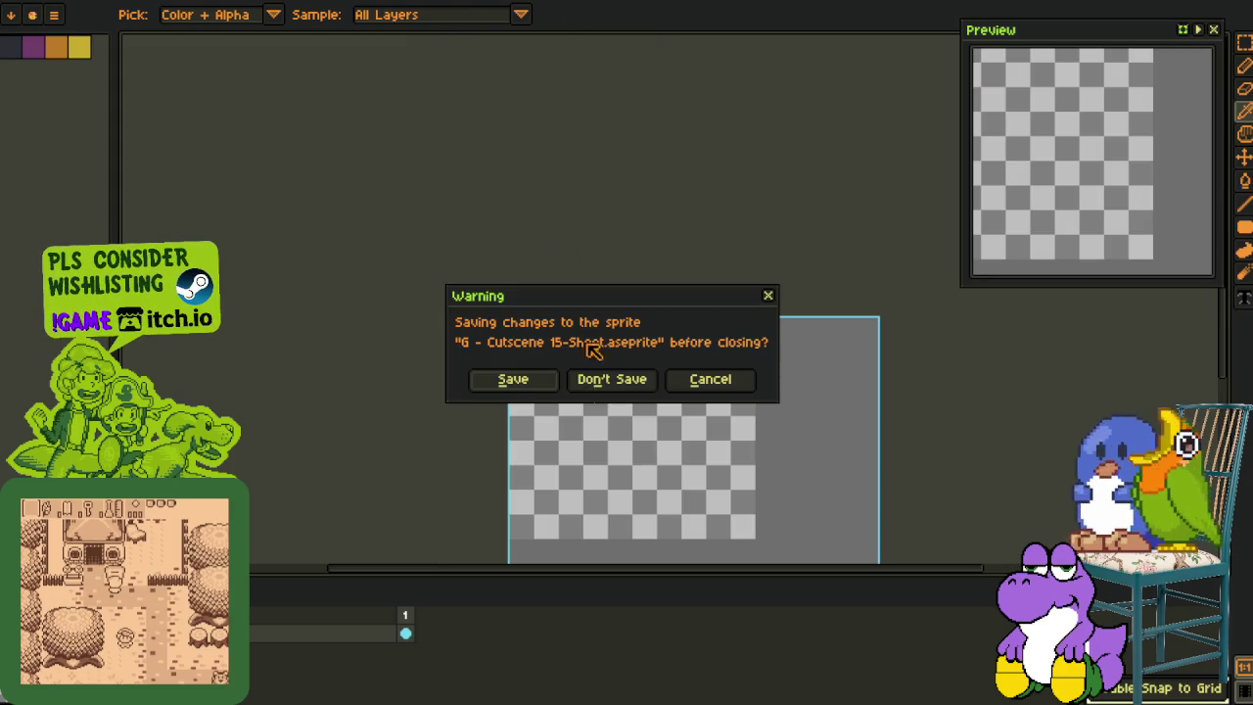
pyautogui.click(613, 378)
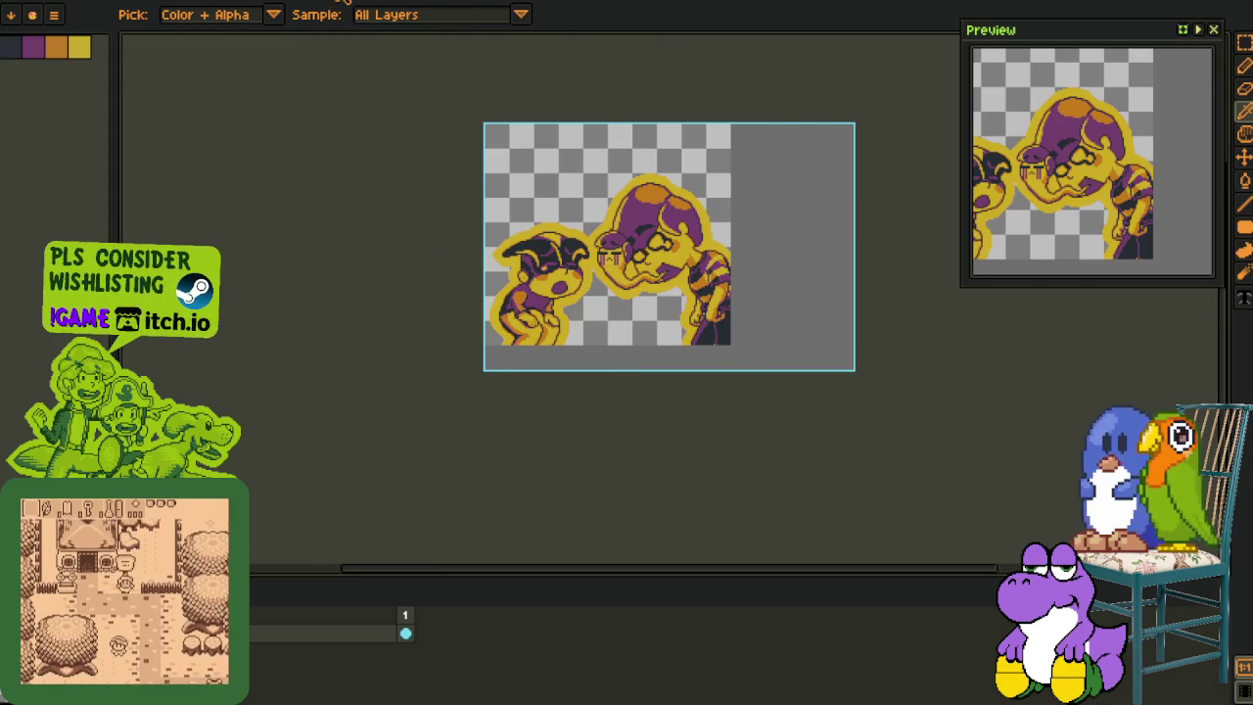
# Step: Return to the main cutscene sheet, save it, and view the strip's upper panels
pyautogui.hotkey('ctrl', 'Tab')
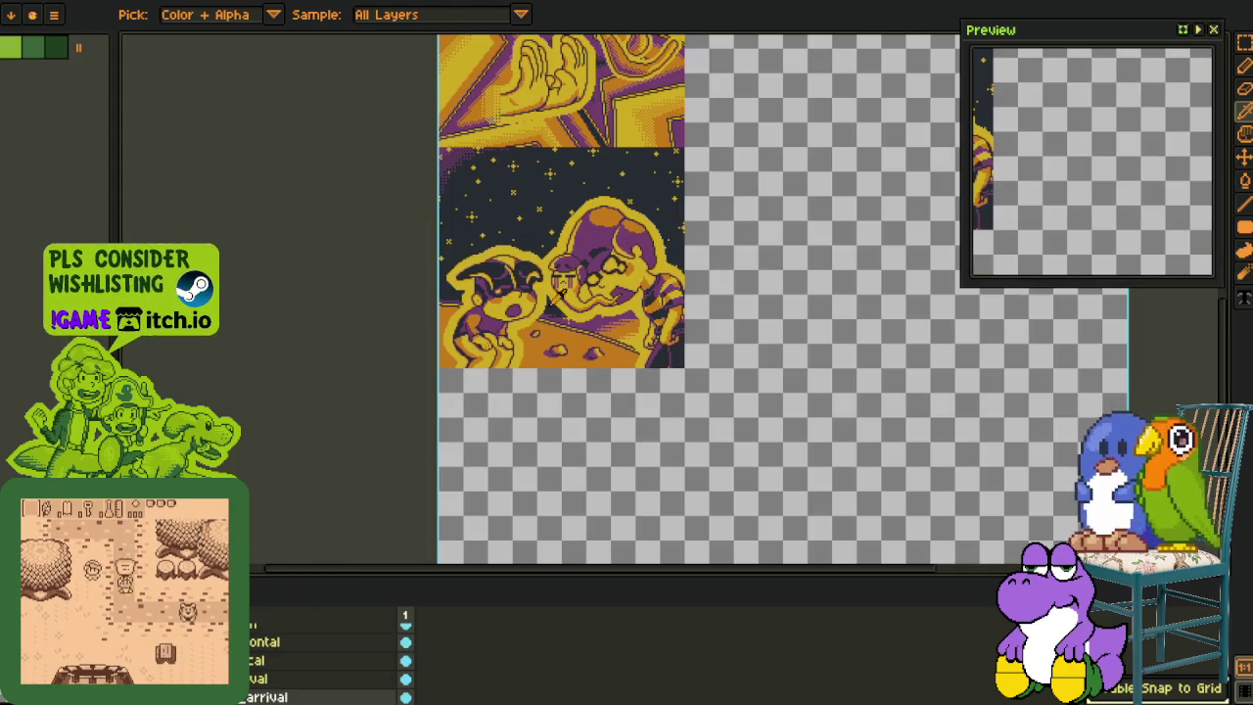
pyautogui.scroll(4, 627, 386)
pyautogui.hscroll(3, 627, 386)
pyautogui.hotkey('ctrl', 's')
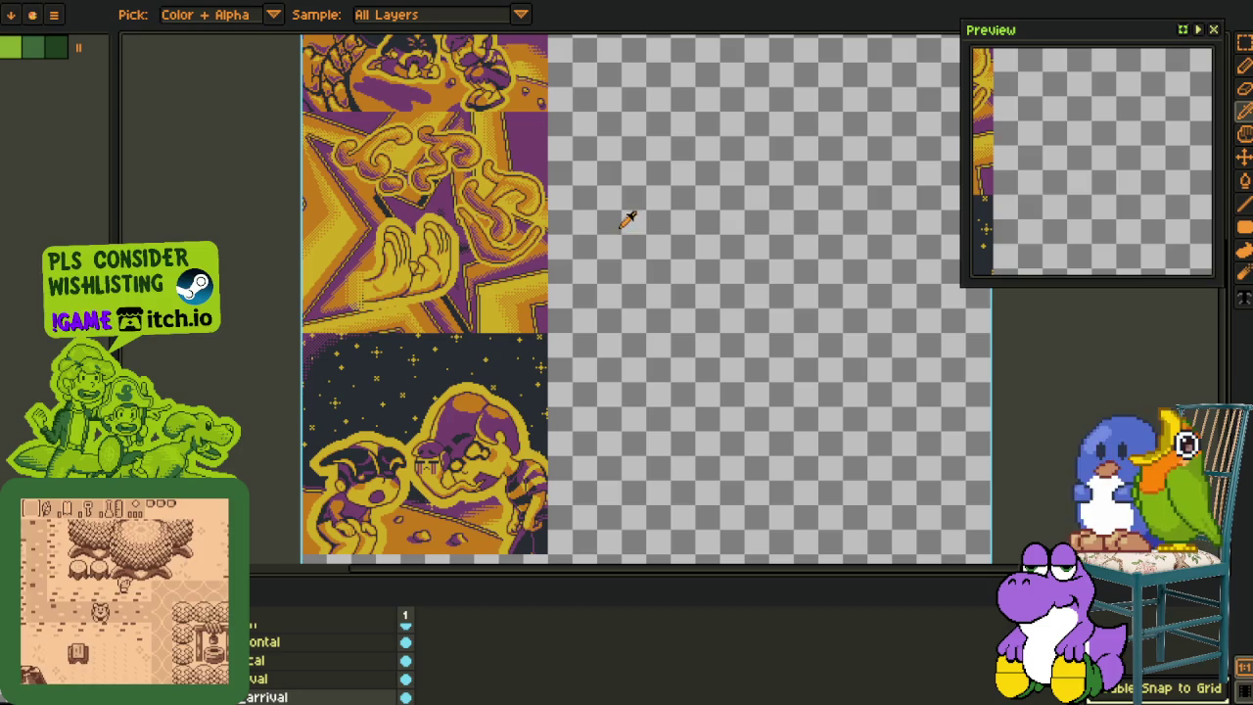
pyautogui.moveTo(578, 249); pyautogui.dragTo(630, 592)
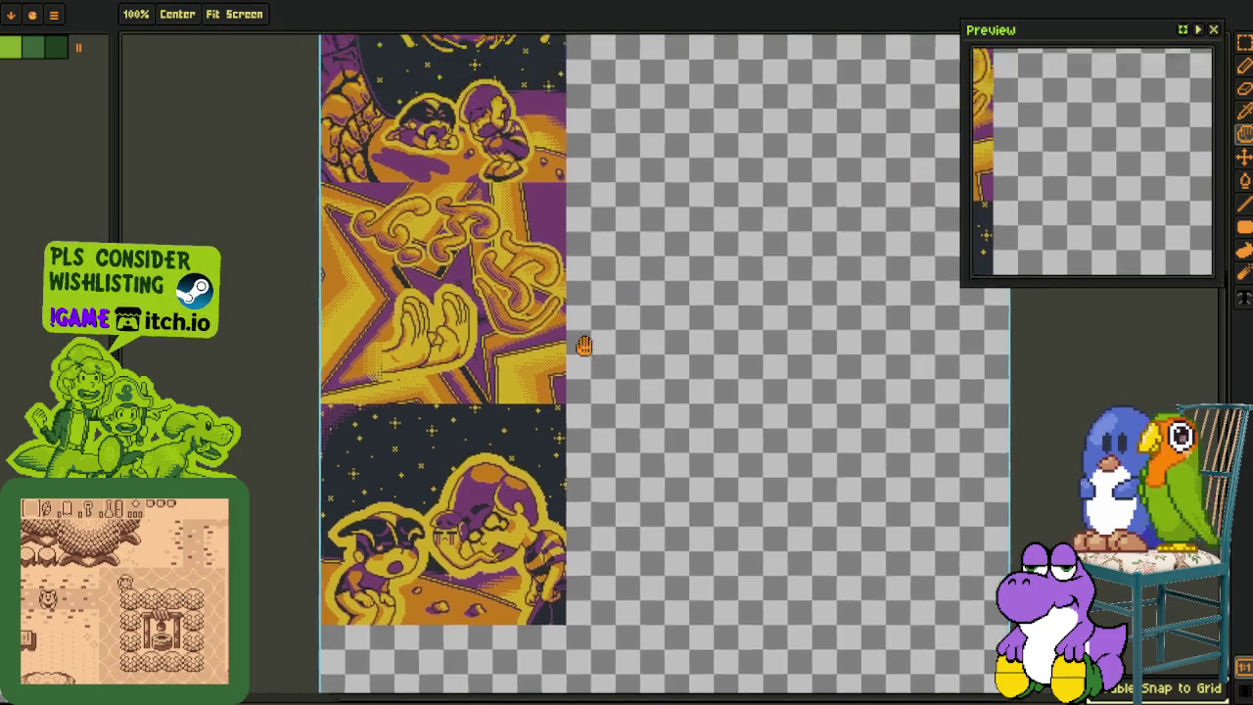
pyautogui.scroll(-7, 649, 293)
pyautogui.scroll(-4, 727, 493)
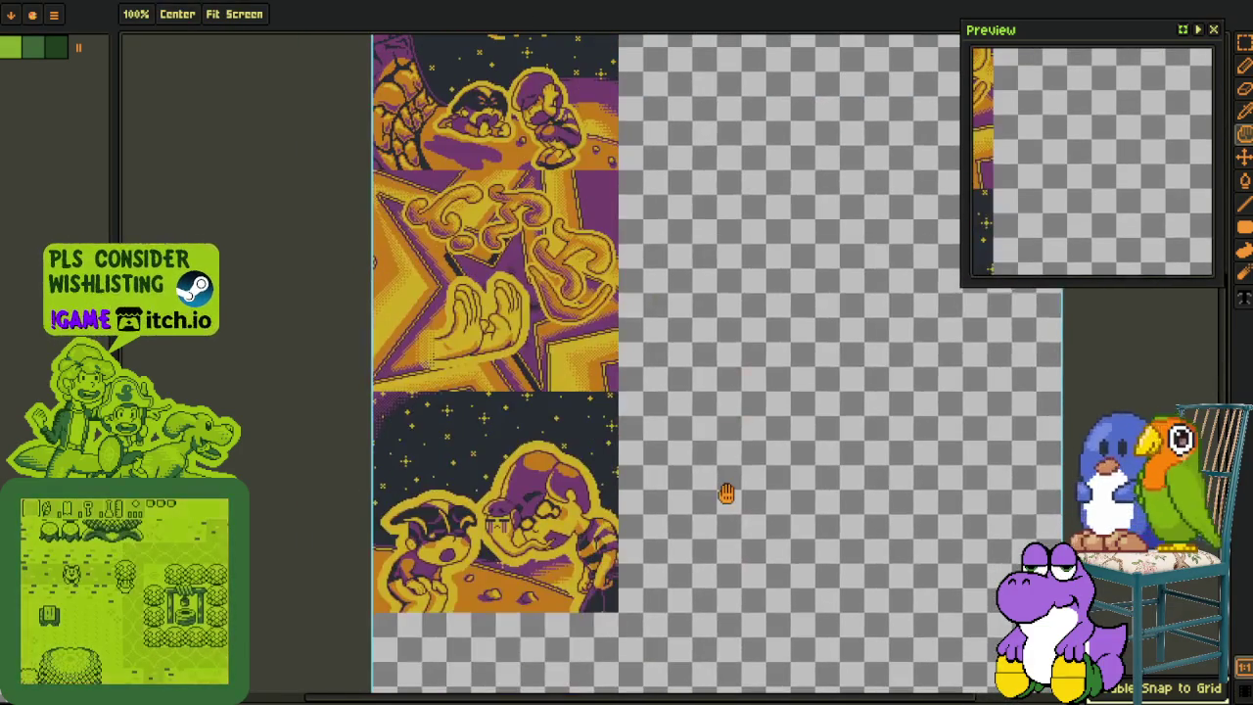
pyautogui.press('o')
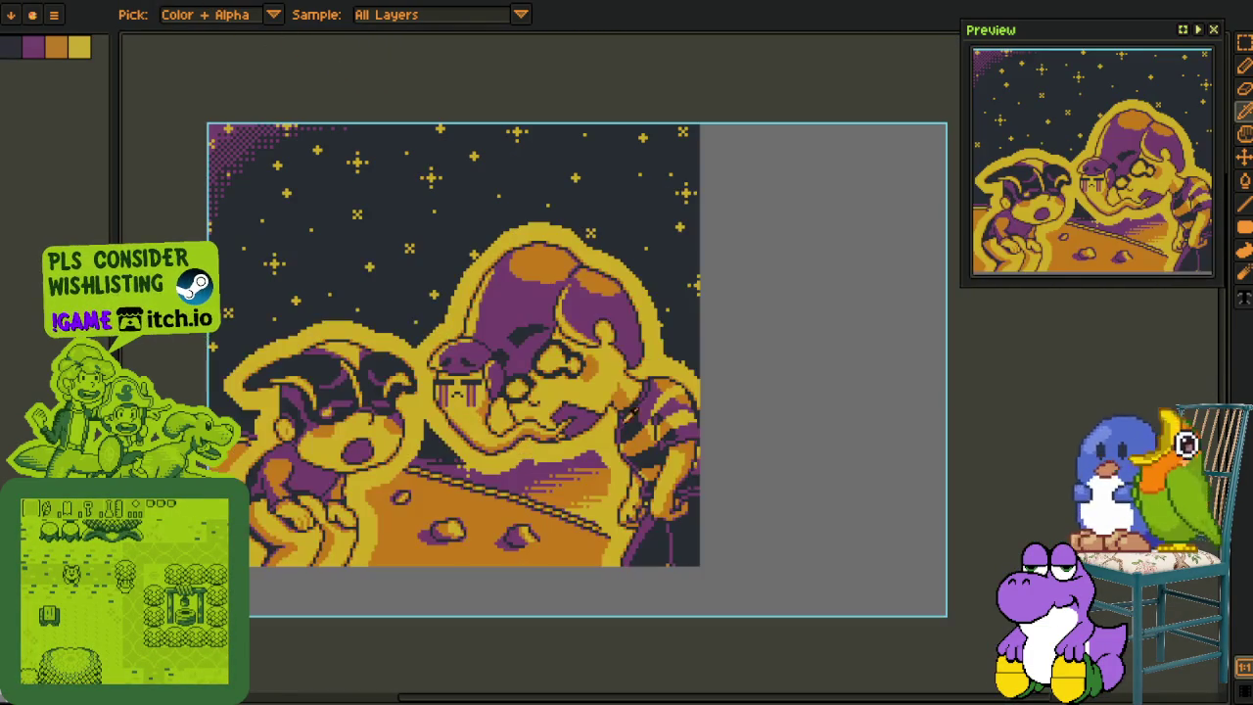
# Step: Show the timeline and close the Preview panel
pyautogui.press('Tab')
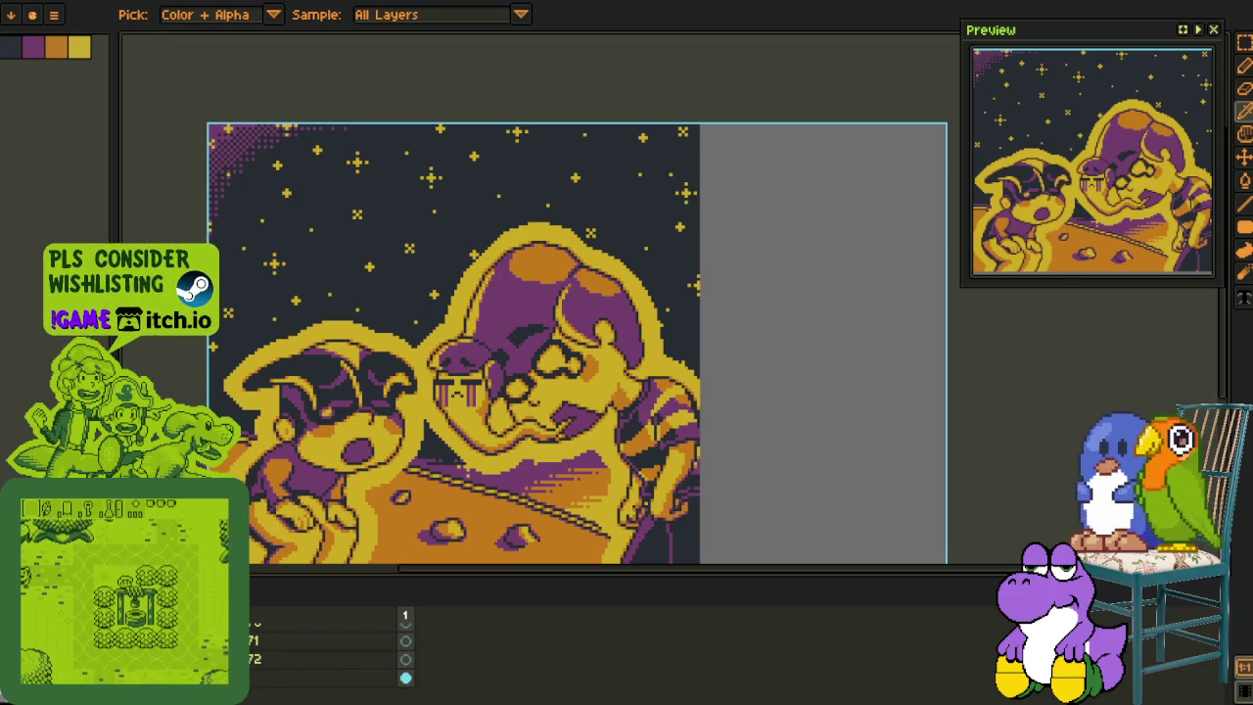
pyautogui.scroll(-1, 855, 291)
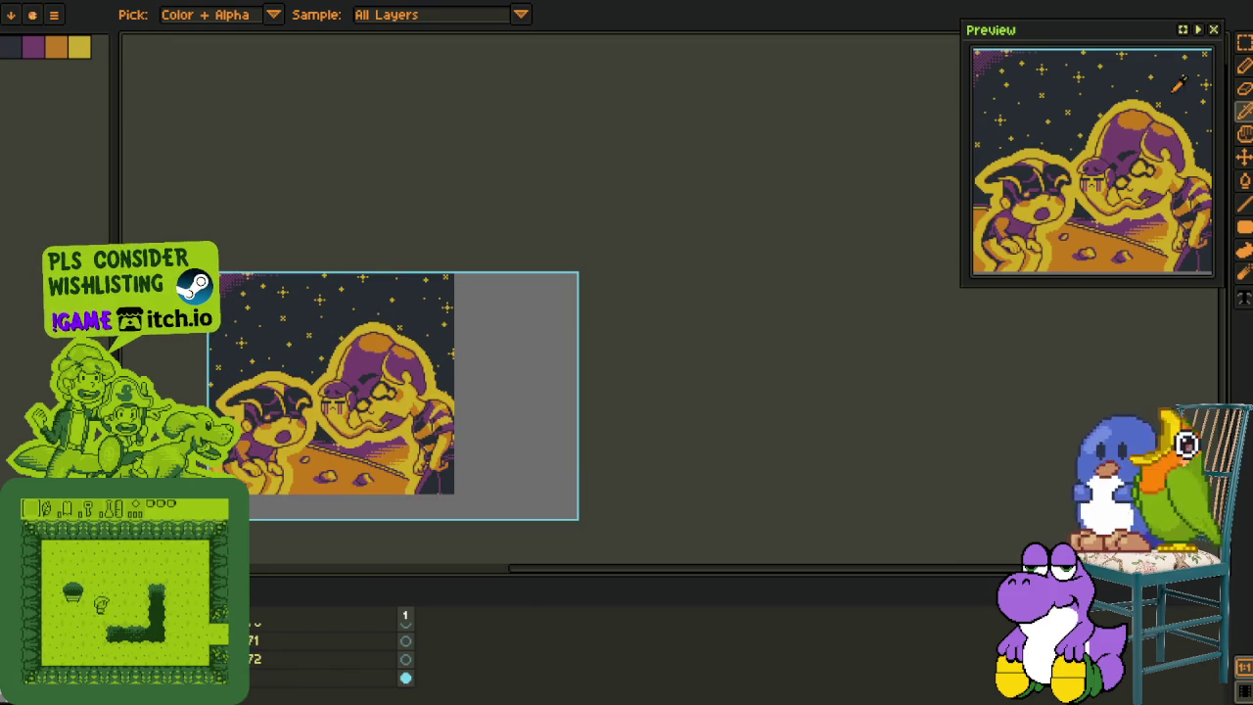
pyautogui.click(1213, 29)
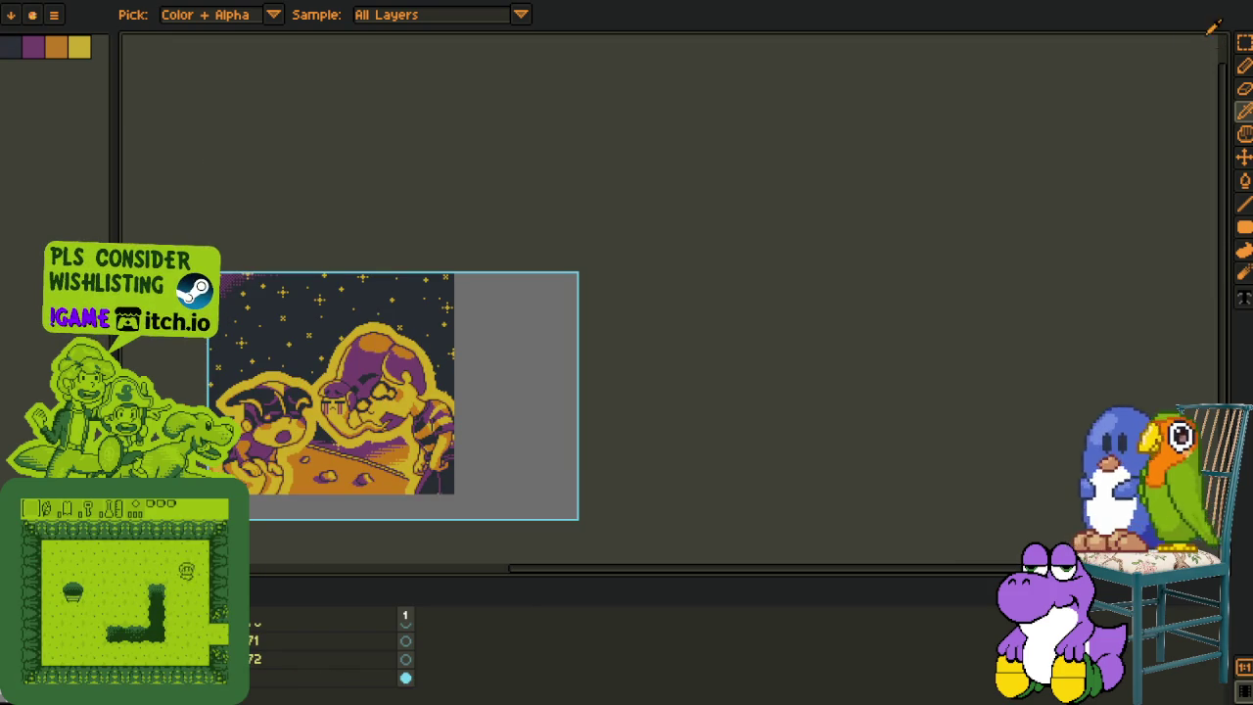
pyautogui.moveTo(662, 415); pyautogui.dragTo(846, 362)
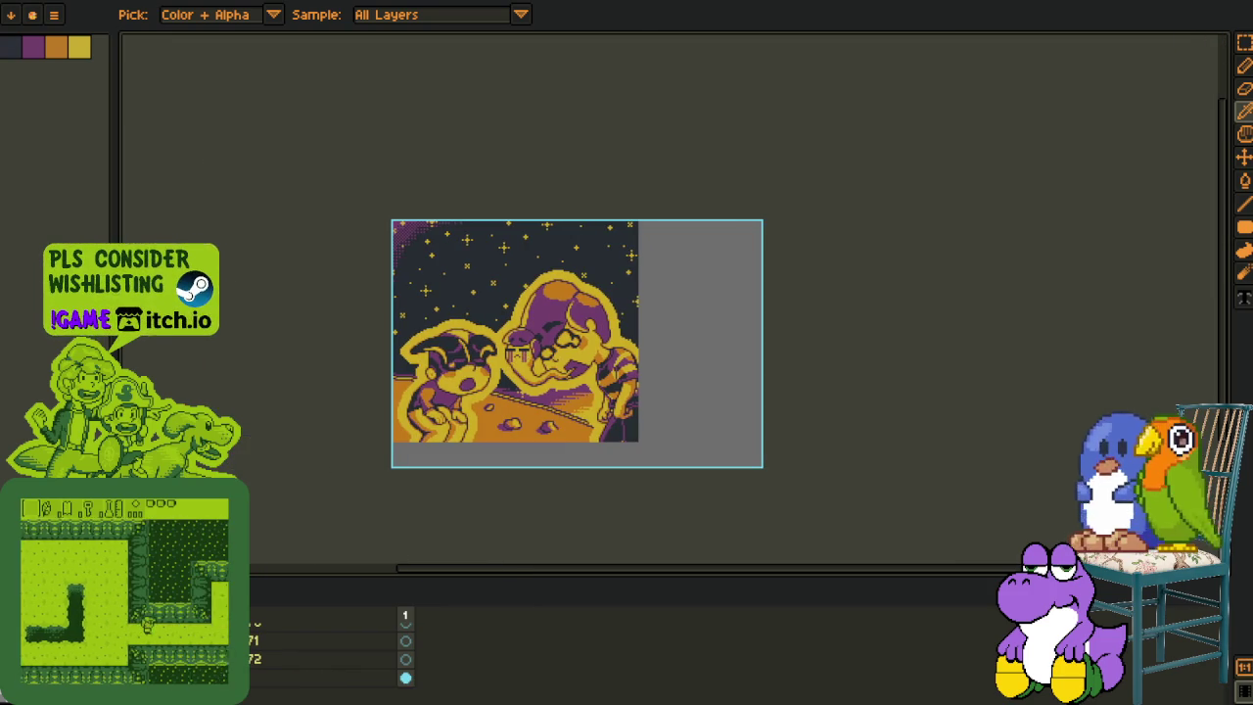
# Step: Trial-delete the storyboard sketch, restore it, and bring its panels into view
pyautogui.press('Delete')
pyautogui.hotkey('ctrl', 'z')
pyautogui.scroll(3, 428, 411)
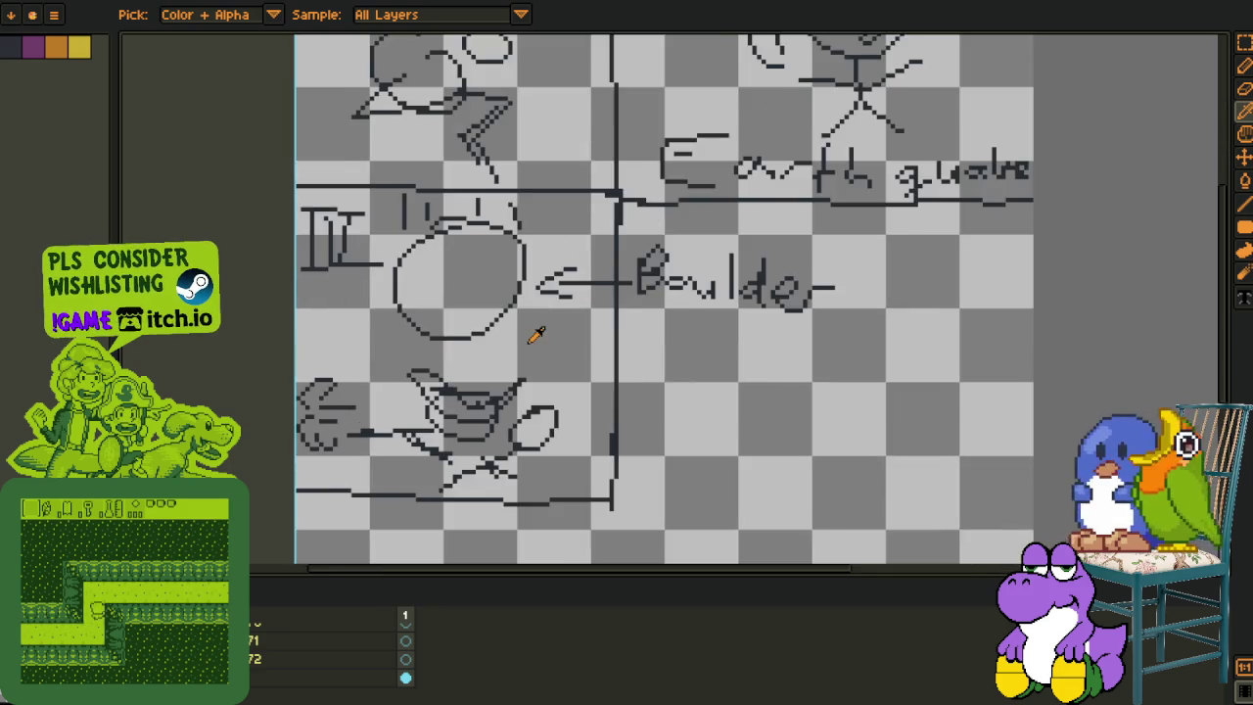
pyautogui.moveTo(538, 330); pyautogui.dragTo(386, 493)
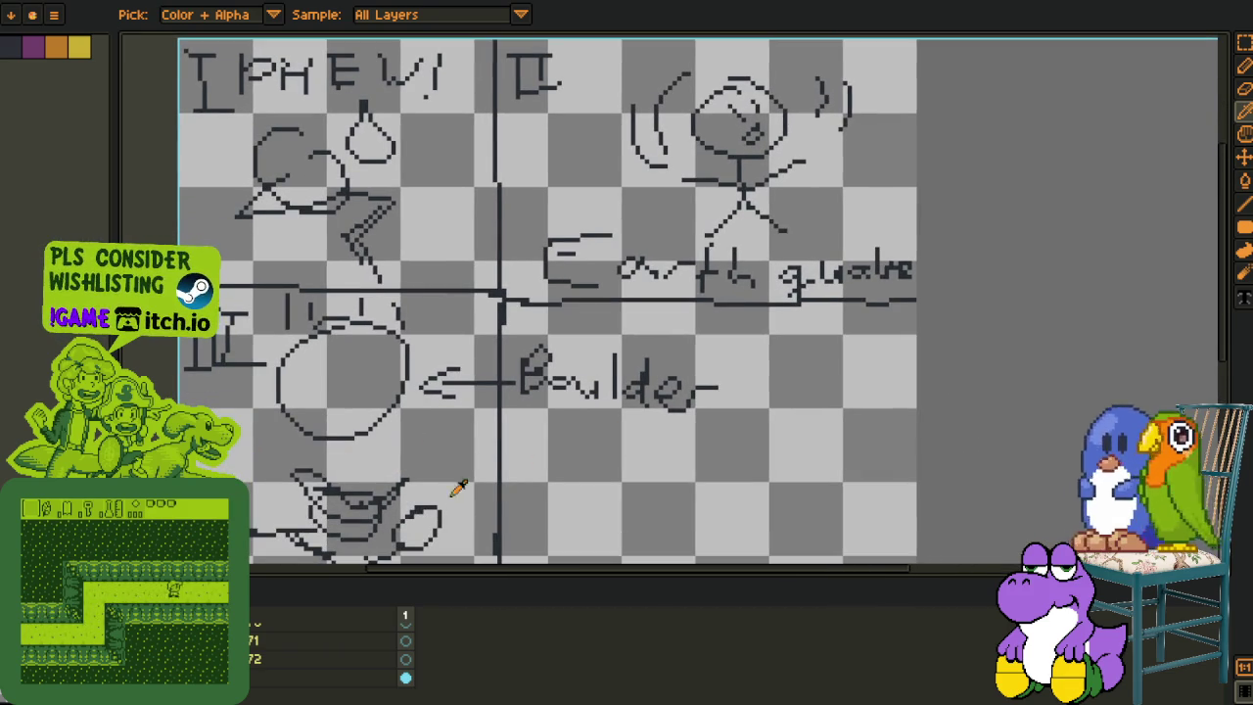
# Step: Try rectangle selections around the sketch's PHEW! panel and the panel marked II
pyautogui.press('Tab')
pyautogui.moveTo(574, 372); pyautogui.dragTo(480, 474)
pyautogui.press('m')
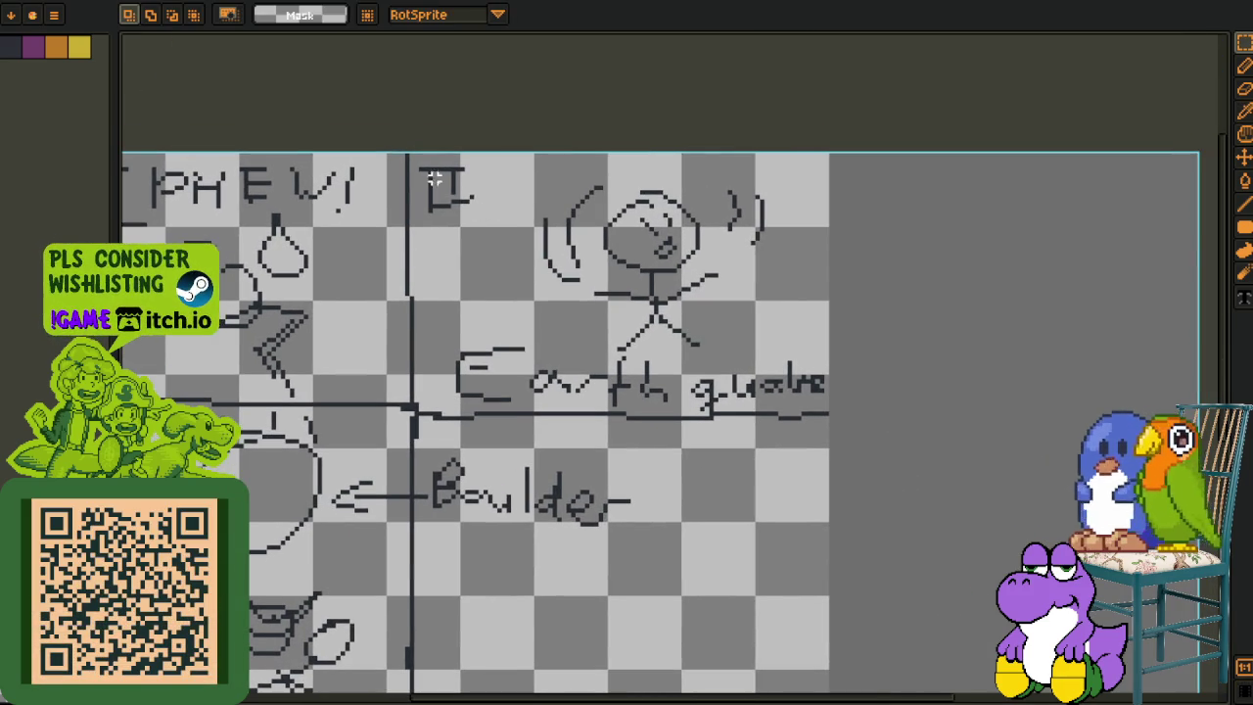
pyautogui.moveTo(434, 178); pyautogui.dragTo(568, 257)
pyautogui.moveTo(268, 126); pyautogui.dragTo(500, 339)
pyautogui.moveTo(587, 126)
pyautogui.mouseDown()
pyautogui.moveTo(716, 251)
pyautogui.moveTo(948, 348)
pyautogui.mouseUp()
pyautogui.moveTo(316, 391); pyautogui.dragTo(460, 543)
pyautogui.hotkey('ctrl', 'z')
pyautogui.hotkey('ctrl', 'z')
pyautogui.hotkey('ctrl', 'z')
# Step: Clear the marquees and delete the whole Earthquake/Boulder sketch, leaving the canvas empty
pyautogui.press('h')
pyautogui.scroll(-2, 775, 414)
pyautogui.moveTo(775, 414); pyautogui.dragTo(619, 411)
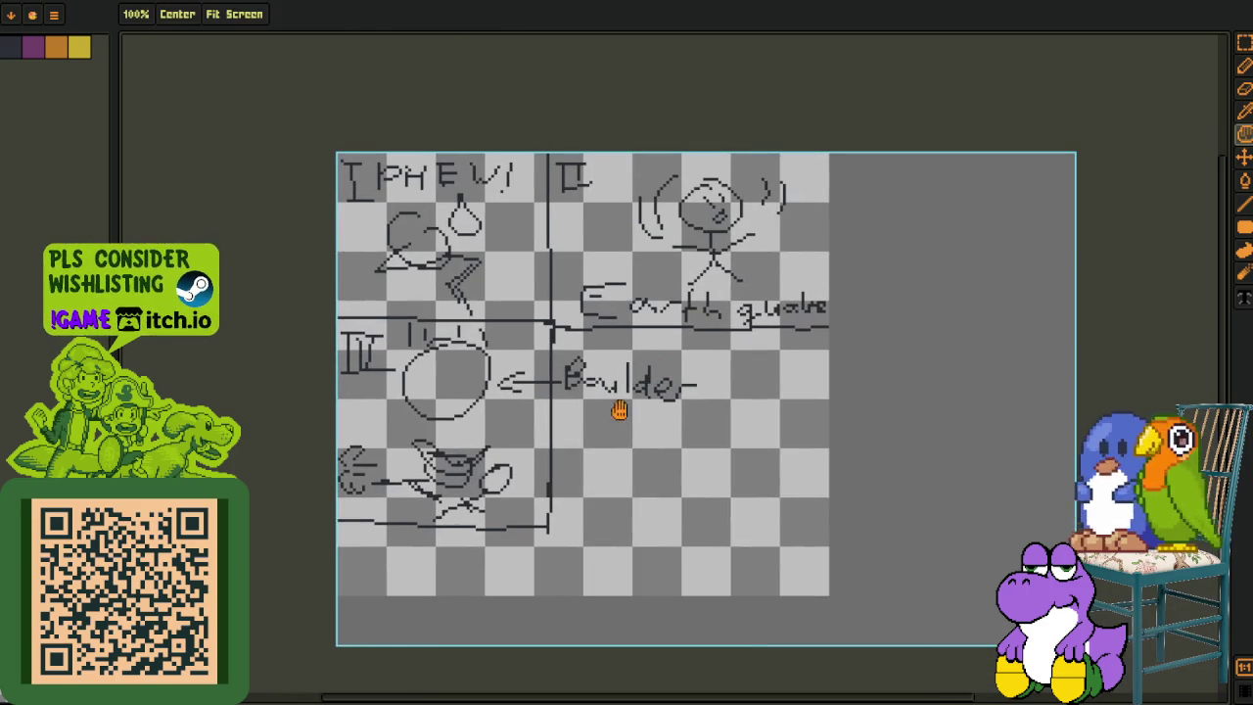
pyautogui.press('r')
pyautogui.press('Delete')
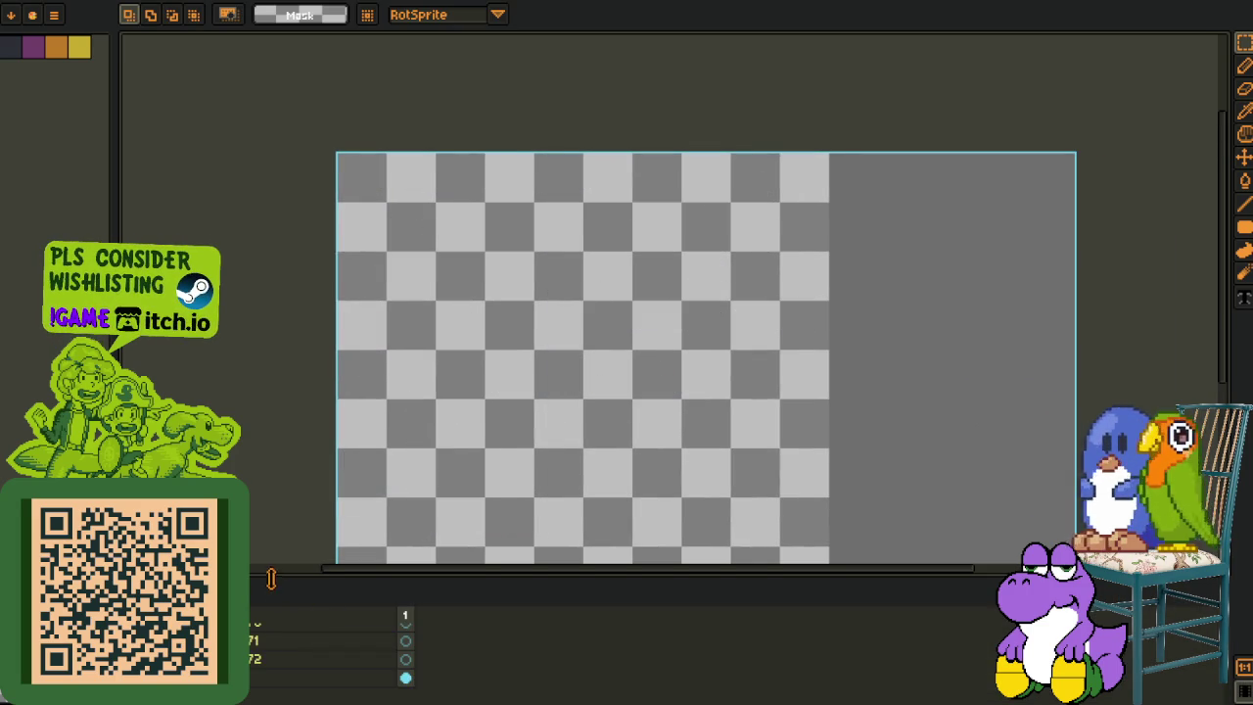
# Step: Enlarge the timeline and switch to the pink/green cutscene strip
pyautogui.moveTo(272, 579); pyautogui.dragTo(294, 491)
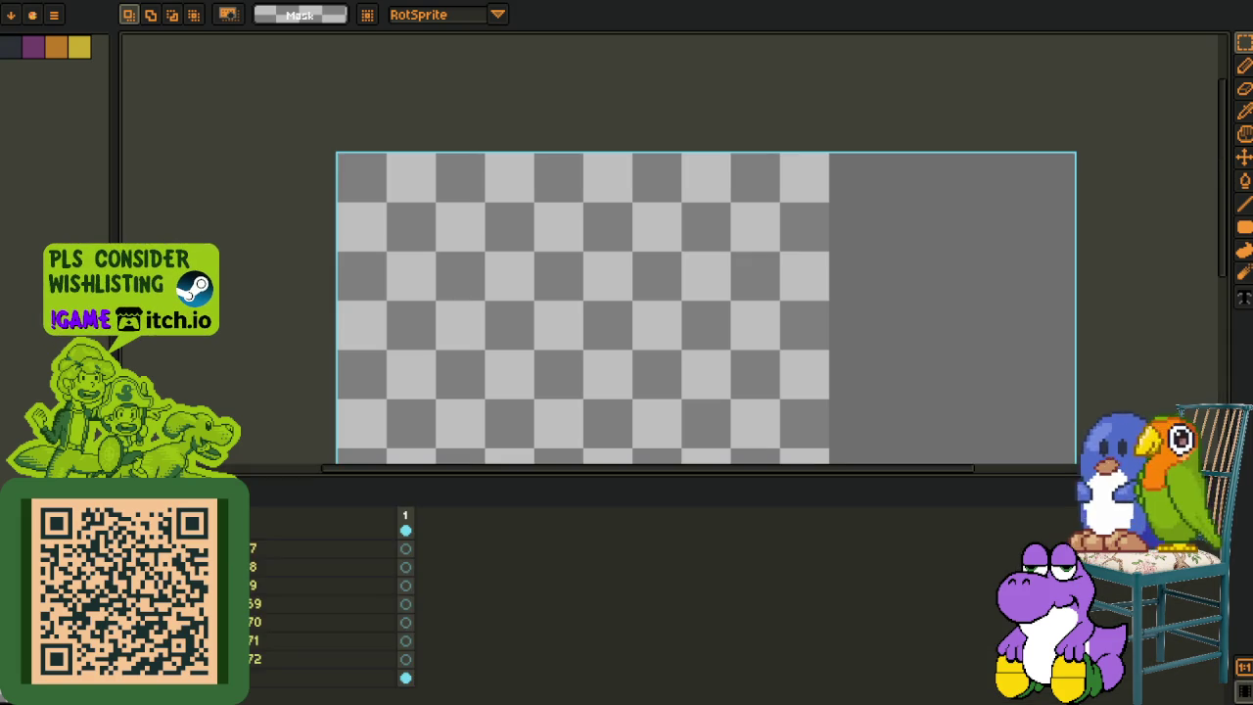
pyautogui.hotkey('ctrl', 'Tab')
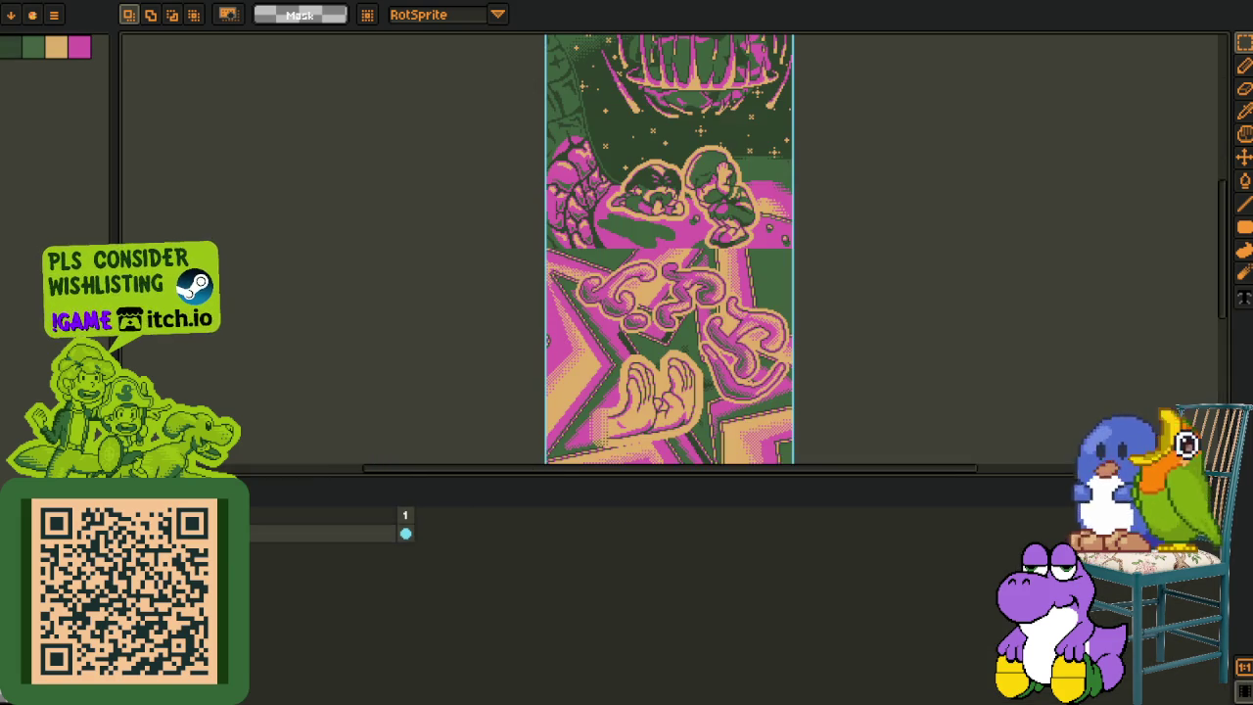
pyautogui.press('Tab')
# Step: Scroll through the pink/green strip to inspect its panels, then return to the main sheet
pyautogui.scroll(2, 581, 419)
pyautogui.scroll(1, 581, 419)
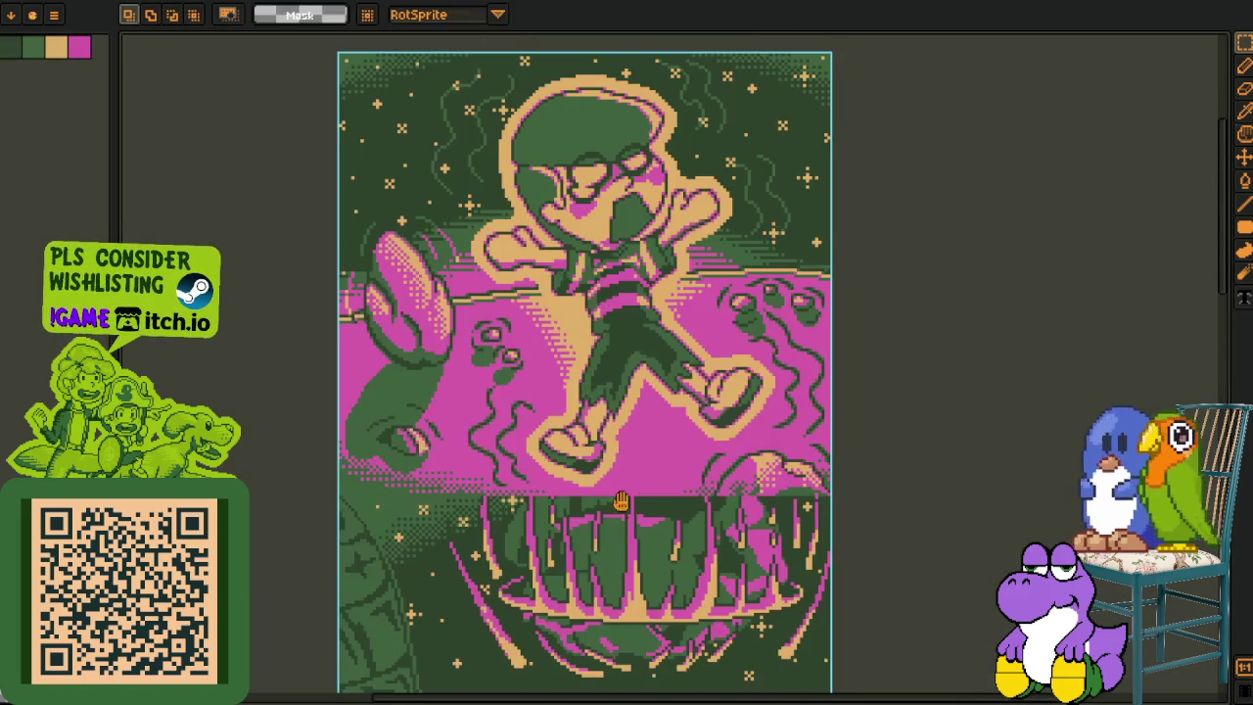
pyautogui.scroll(-3, 598, 470)
pyautogui.scroll(-3, 602, 509)
pyautogui.scroll(-2, 607, 539)
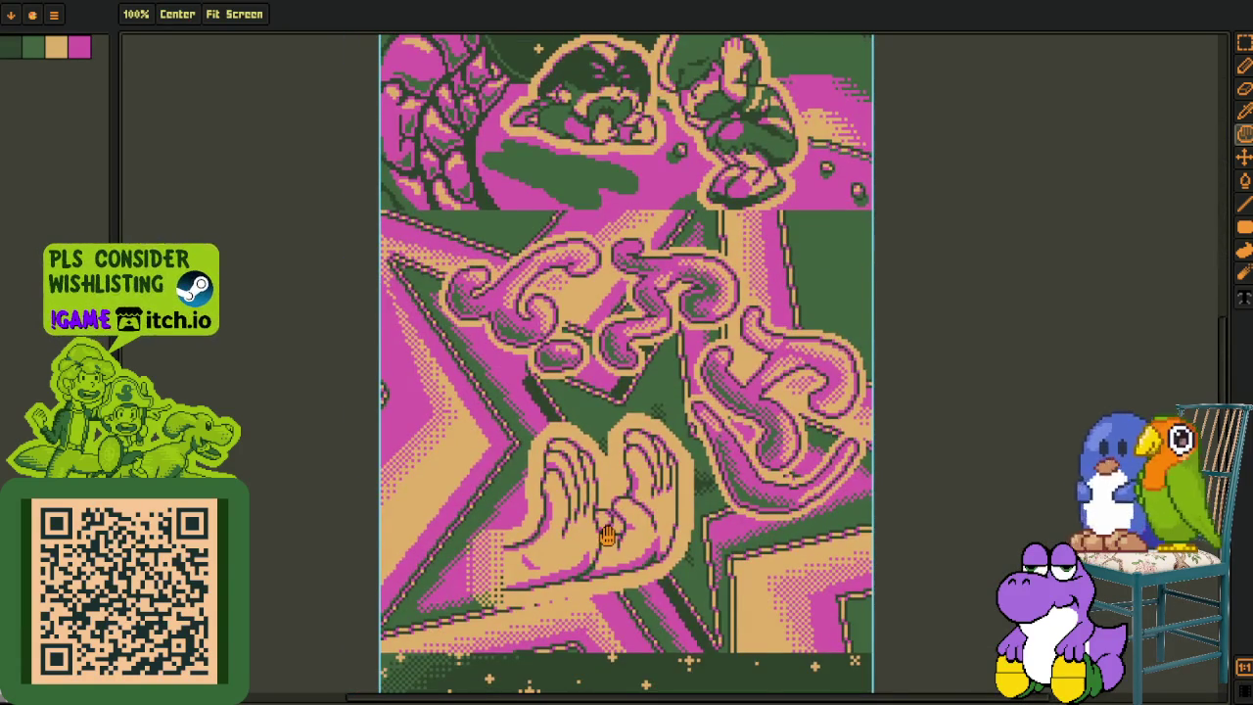
pyautogui.scroll(-3, 602, 519)
pyautogui.scroll(-2, 620, 391)
pyautogui.scroll(-1, 658, 460)
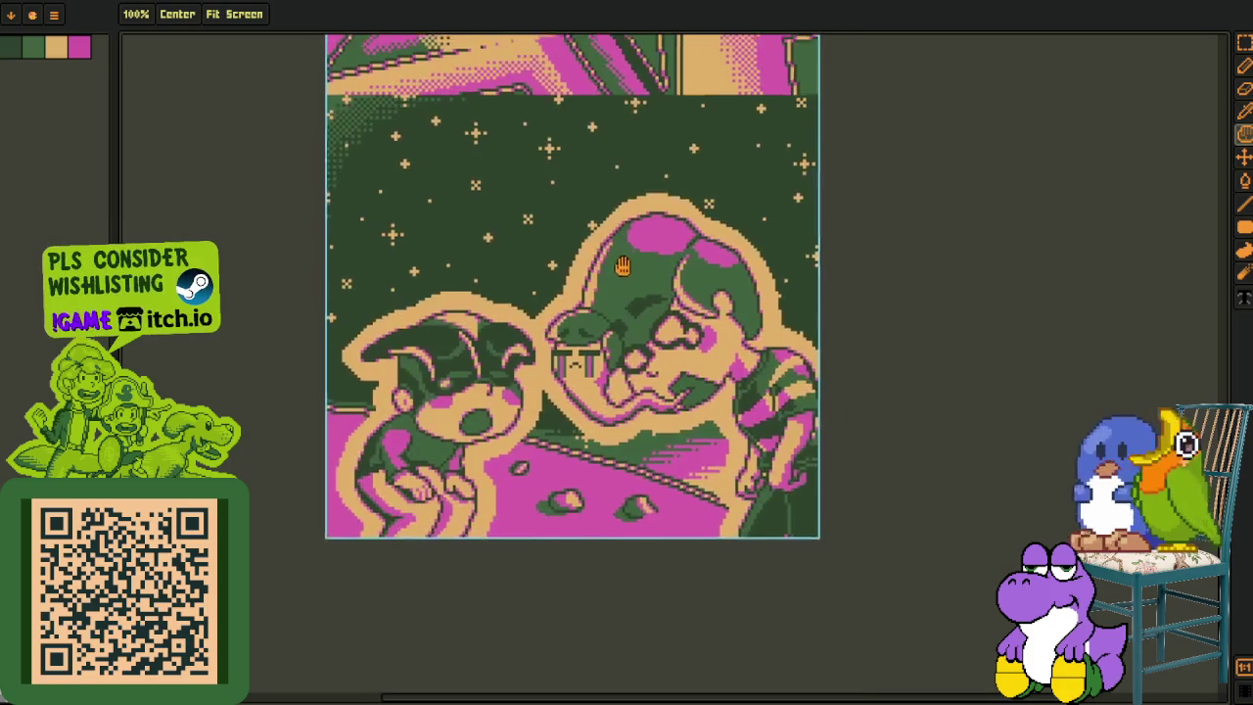
pyautogui.scroll(2, 656, 455)
pyautogui.scroll(-2, 655, 450)
pyautogui.scroll(3, 653, 443)
pyautogui.scroll(-1, 653, 444)
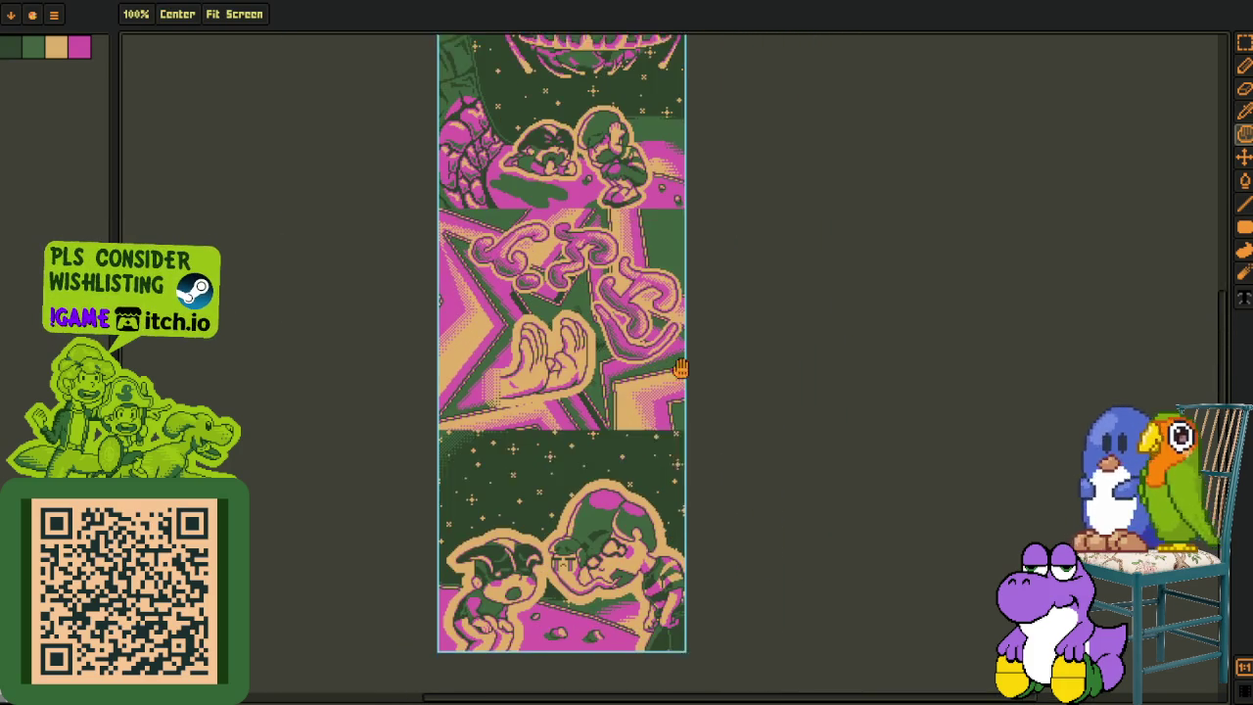
pyautogui.press('m')
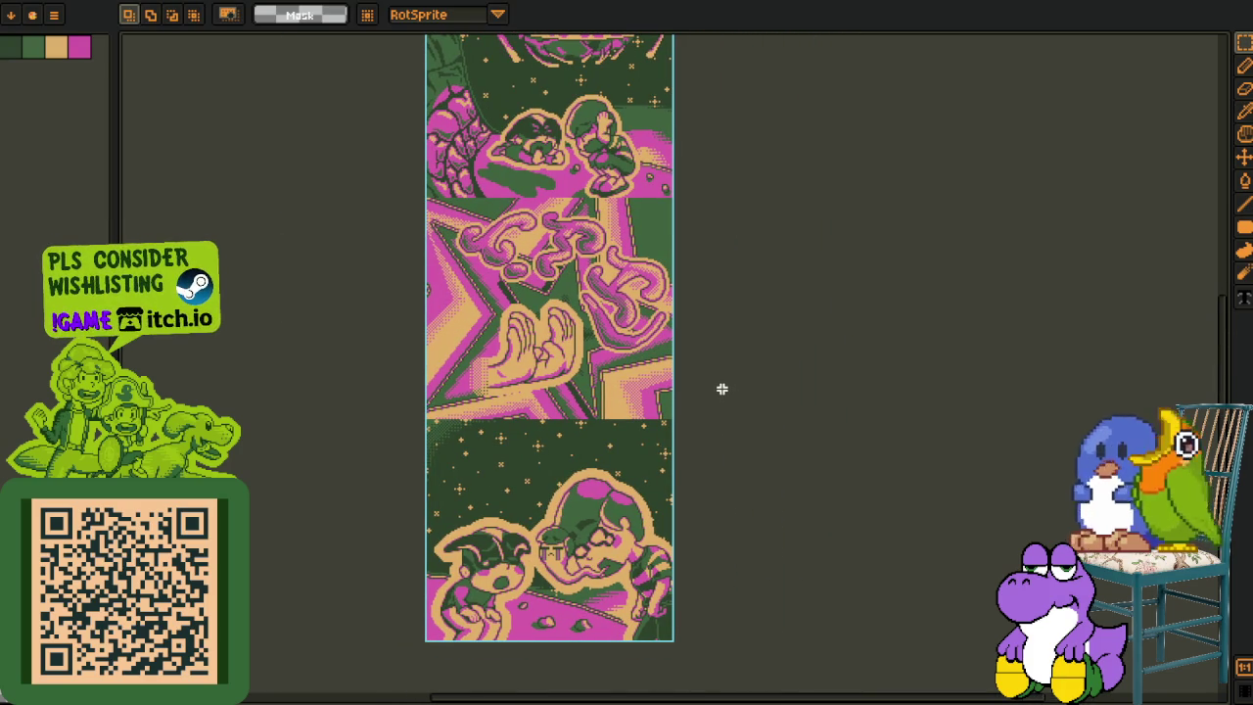
pyautogui.moveTo(731, 383); pyautogui.dragTo(724, 394)
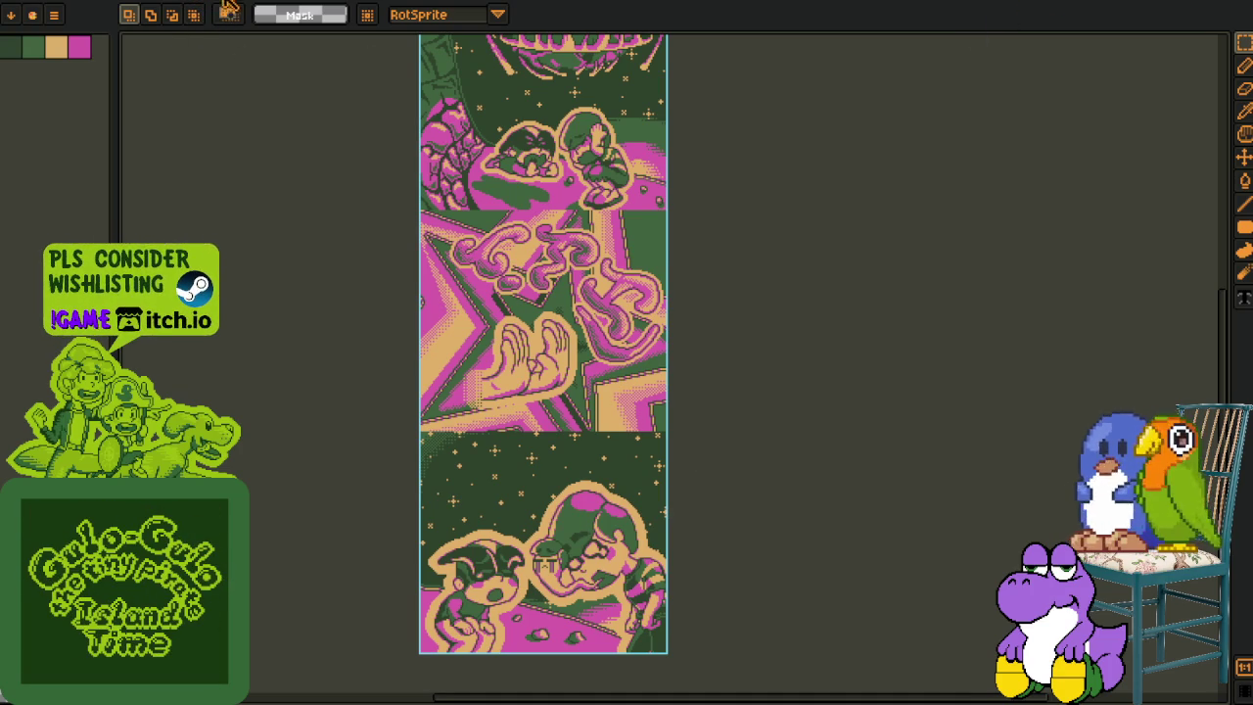
pyautogui.hotkey('ctrl', 'Tab')
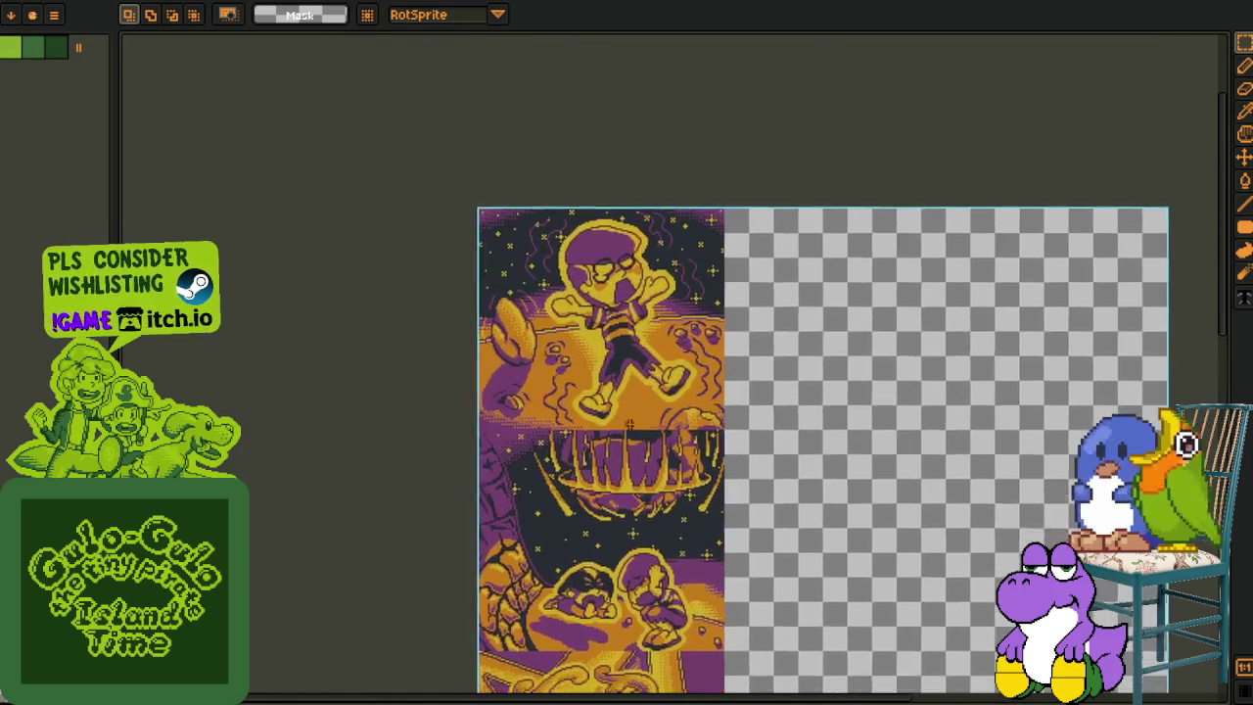
pyautogui.scroll(4, 651, 490)
pyautogui.scroll(-3, 652, 489)
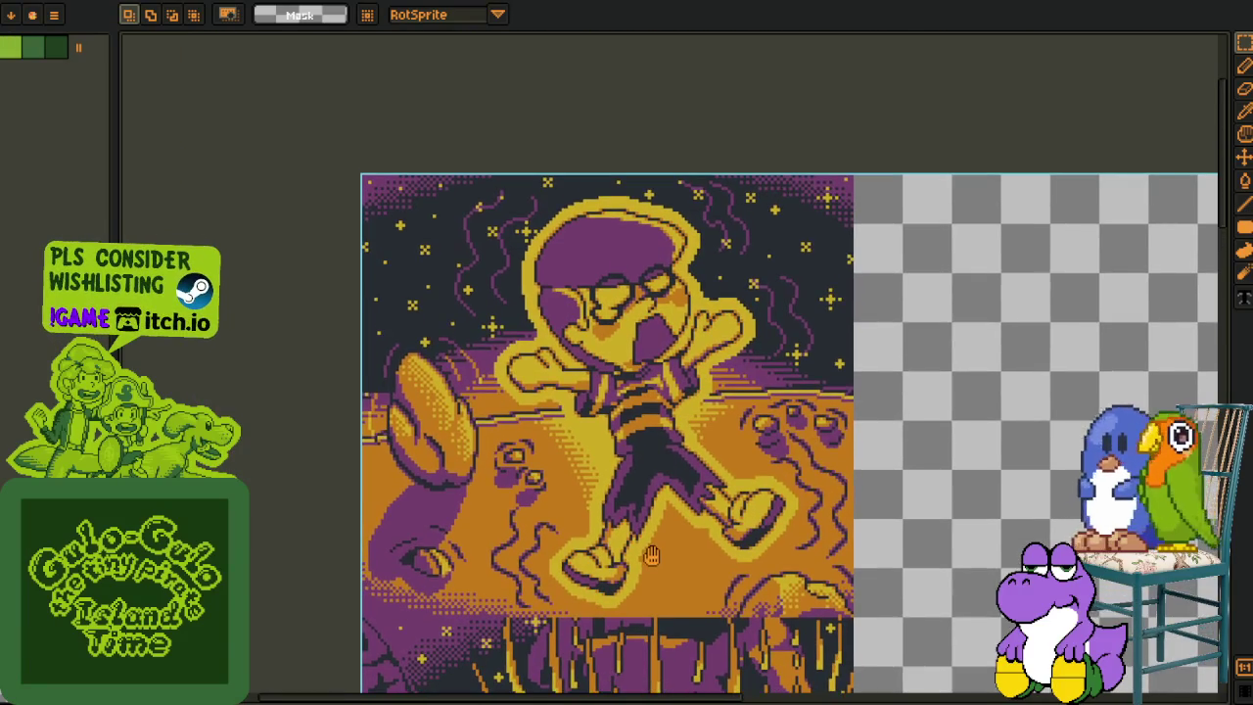
pyautogui.scroll(-3, 670, 434)
pyautogui.scroll(-3, 671, 434)
pyautogui.scroll(-3, 675, 460)
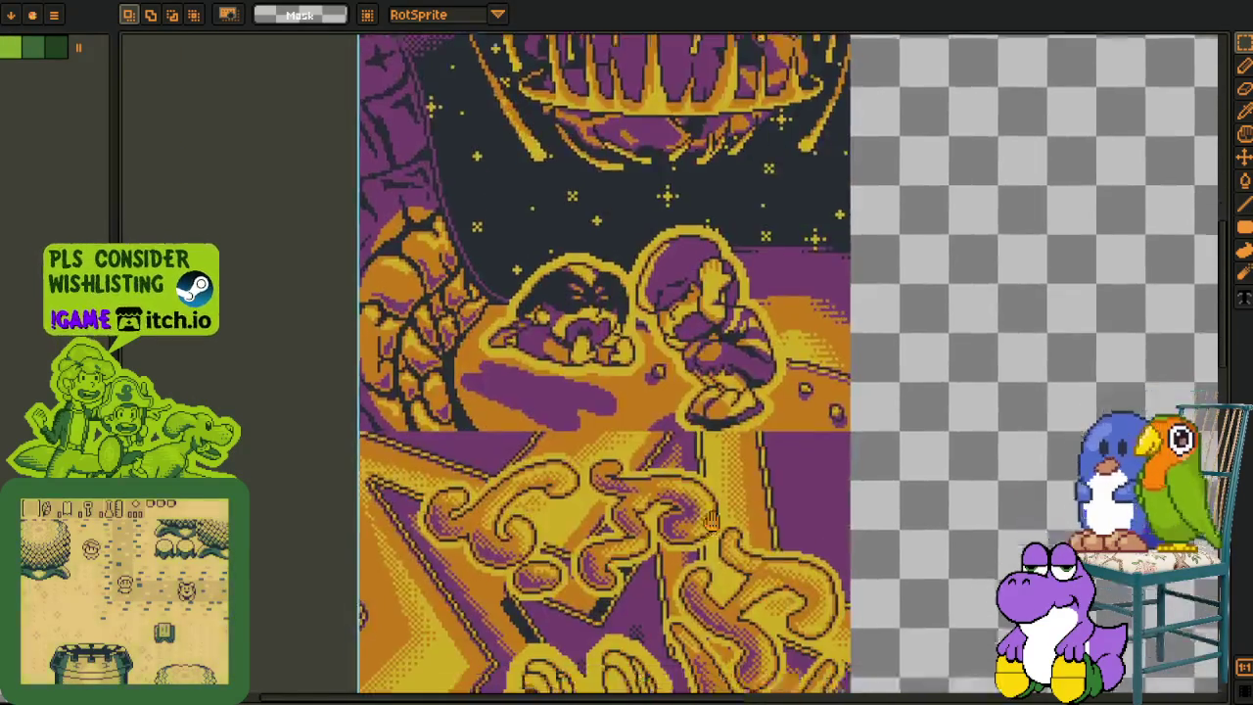
pyautogui.scroll(-3, 685, 490)
pyautogui.scroll(-3, 695, 519)
pyautogui.scroll(-3, 698, 529)
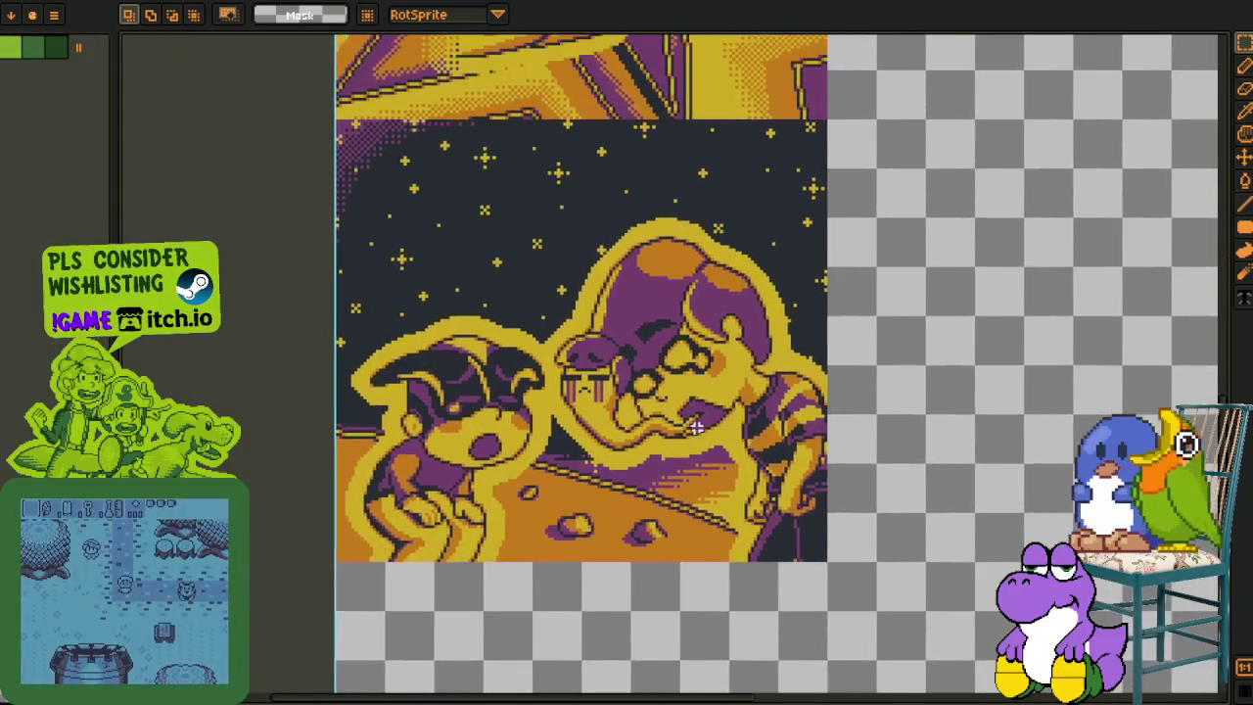
pyautogui.scroll(-2, 725, 441)
pyautogui.moveTo(732, 423)
pyautogui.mouseDown()
pyautogui.moveTo(708, 557)
pyautogui.moveTo(663, 548)
pyautogui.moveTo(647, 660)
pyautogui.mouseUp()
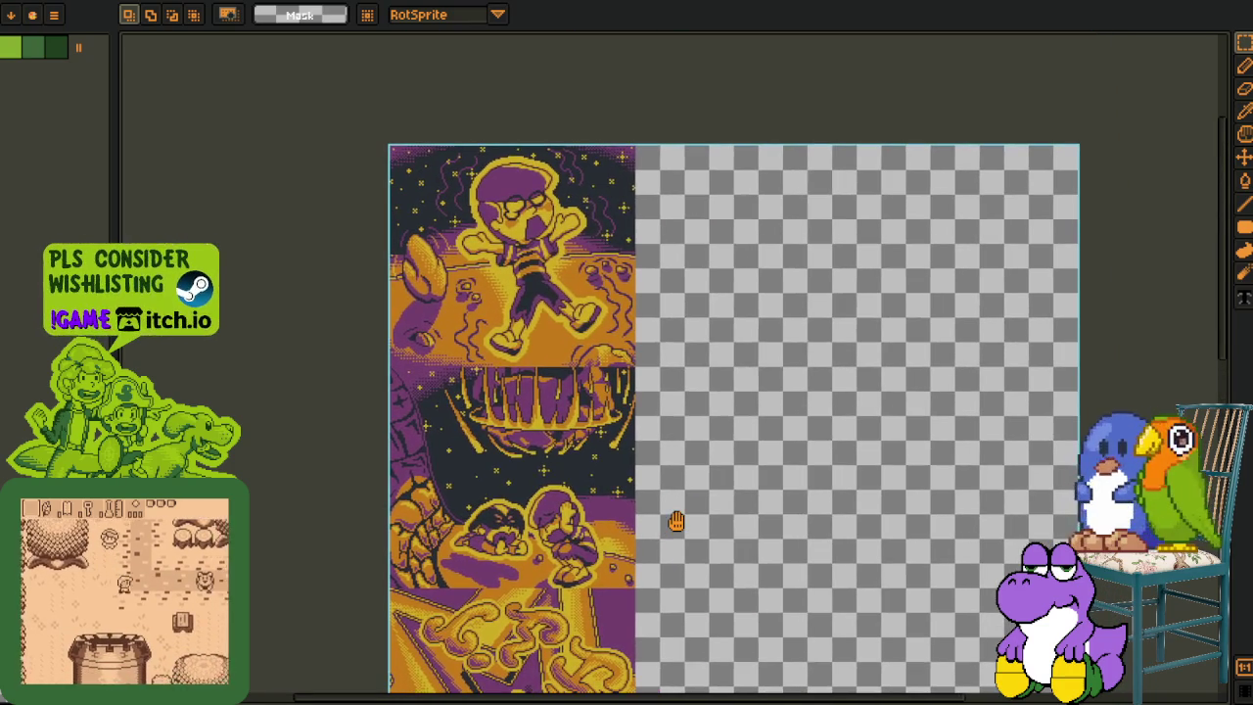
pyautogui.scroll(-3, 674, 519)
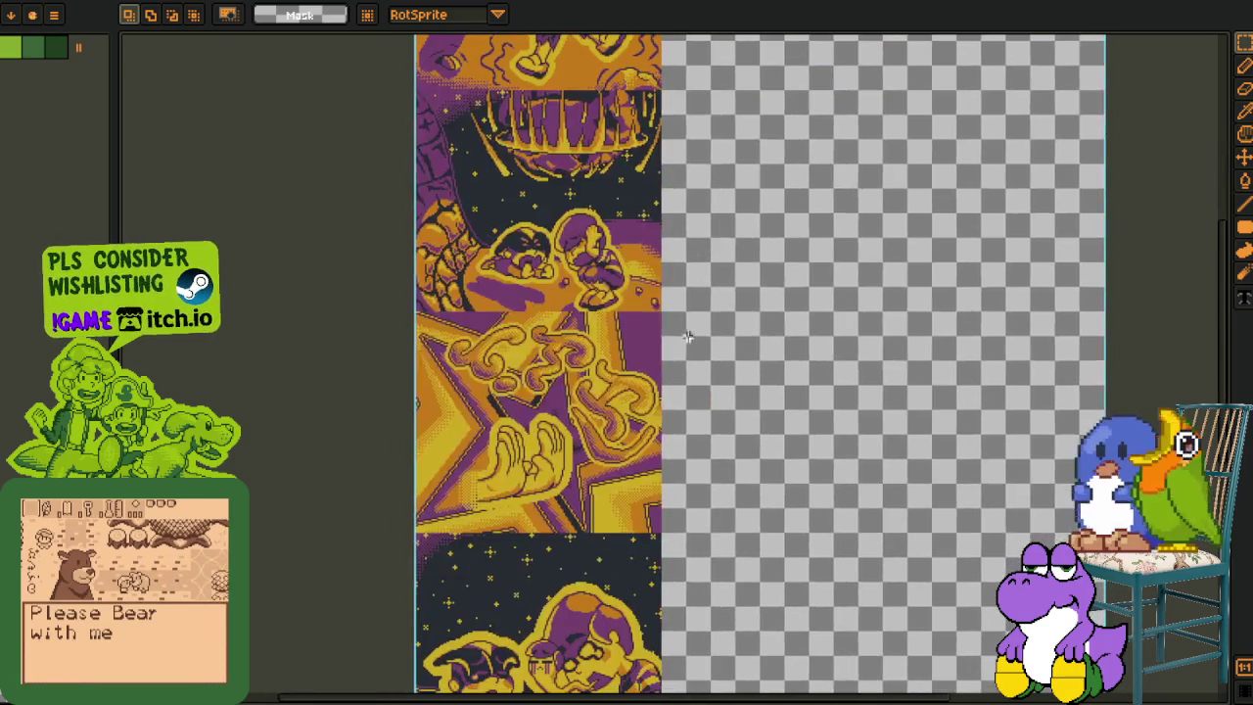
pyautogui.scroll(-1, 666, 413)
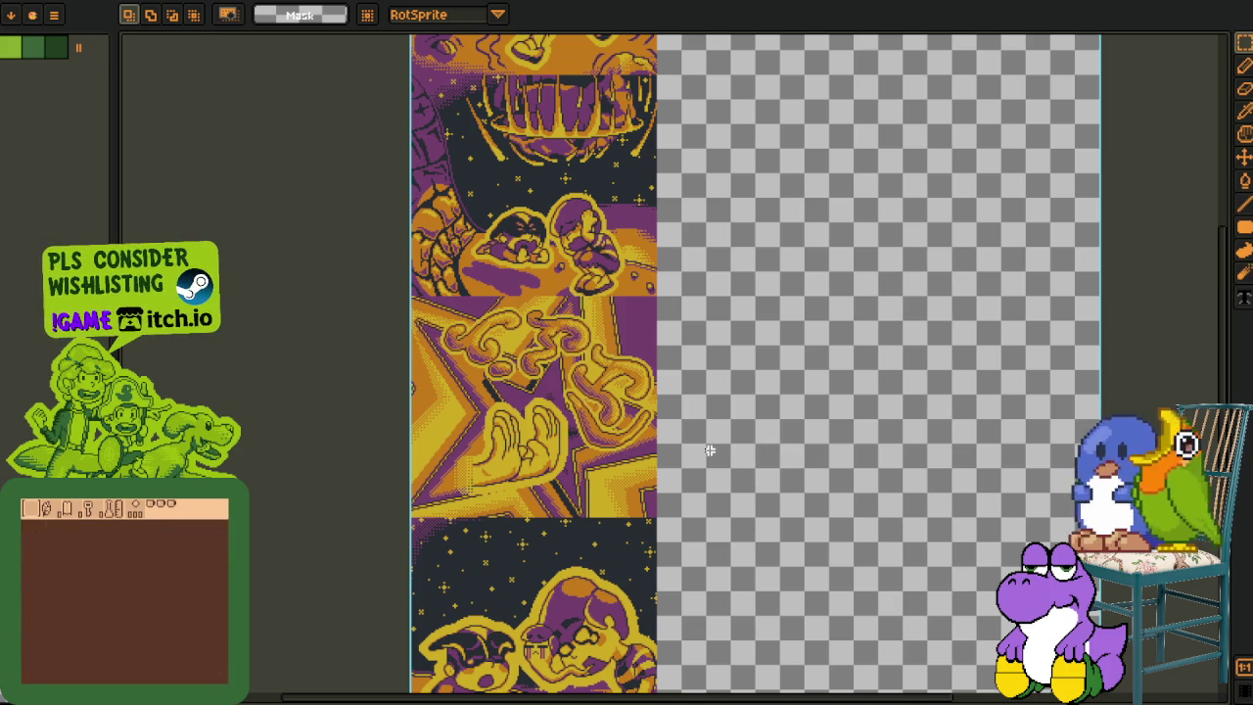
pyautogui.scroll(-1, 709, 450)
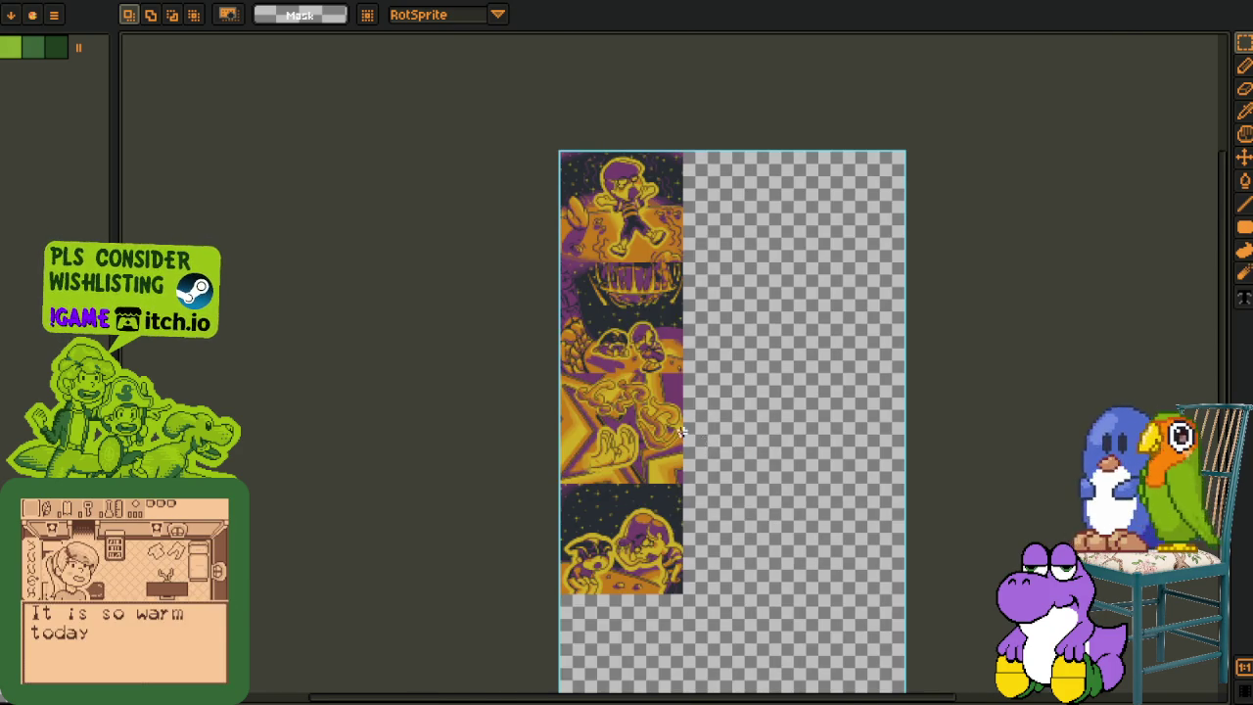
pyautogui.scroll(1, 682, 432)
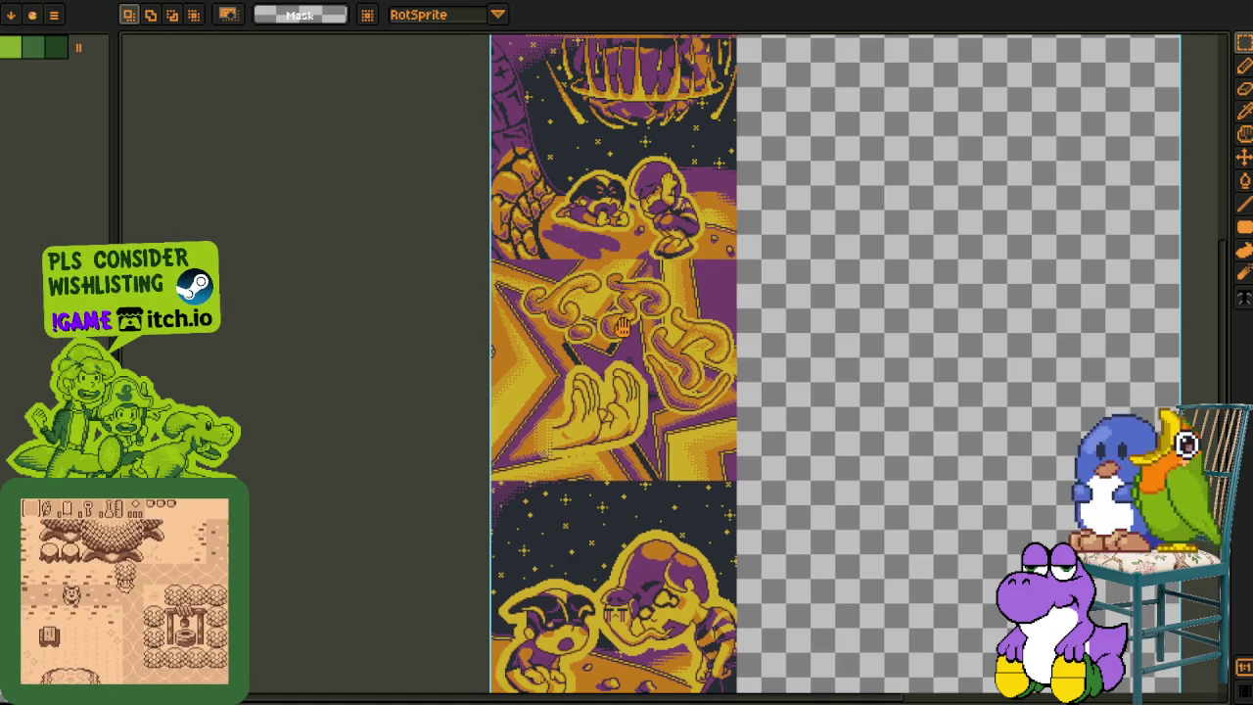
pyautogui.scroll(3, 617, 401)
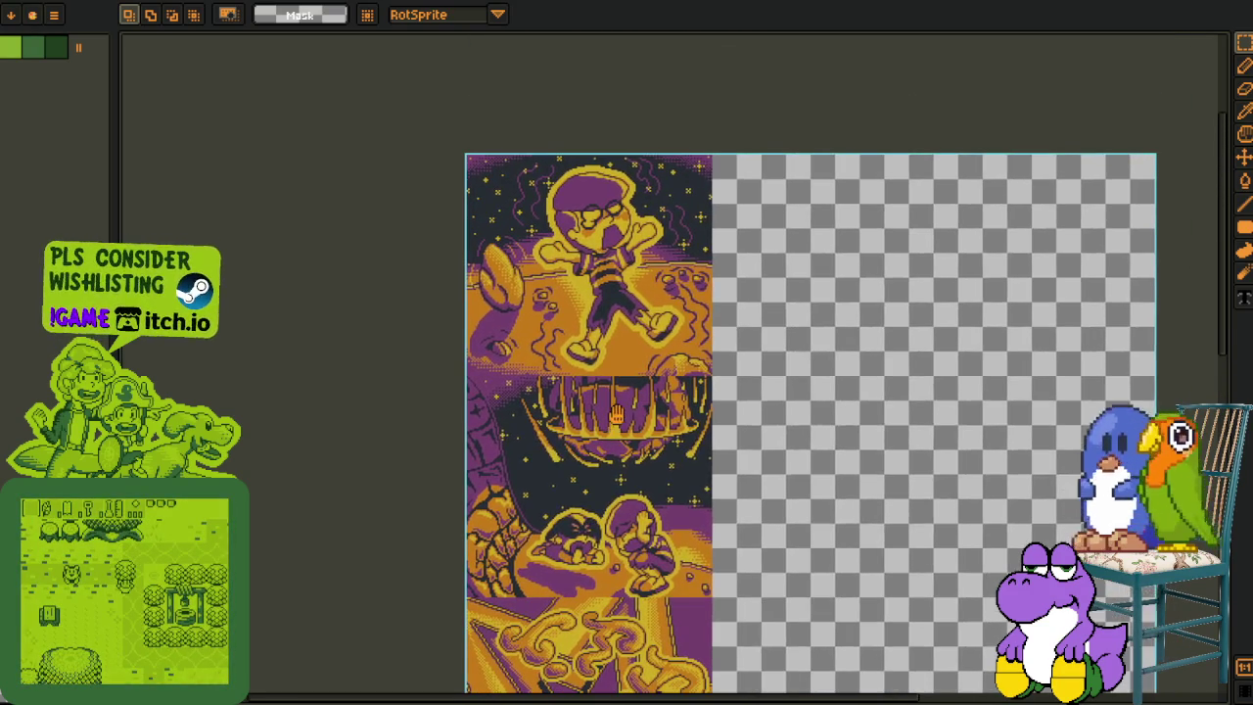
pyautogui.moveTo(620, 395)
pyautogui.mouseDown()
pyautogui.moveTo(646, 257)
pyautogui.moveTo(571, 355)
pyautogui.mouseUp()
pyautogui.scroll(1, 439, 540)
pyautogui.scroll(3, 439, 540)
pyautogui.scroll(1, 461, 529)
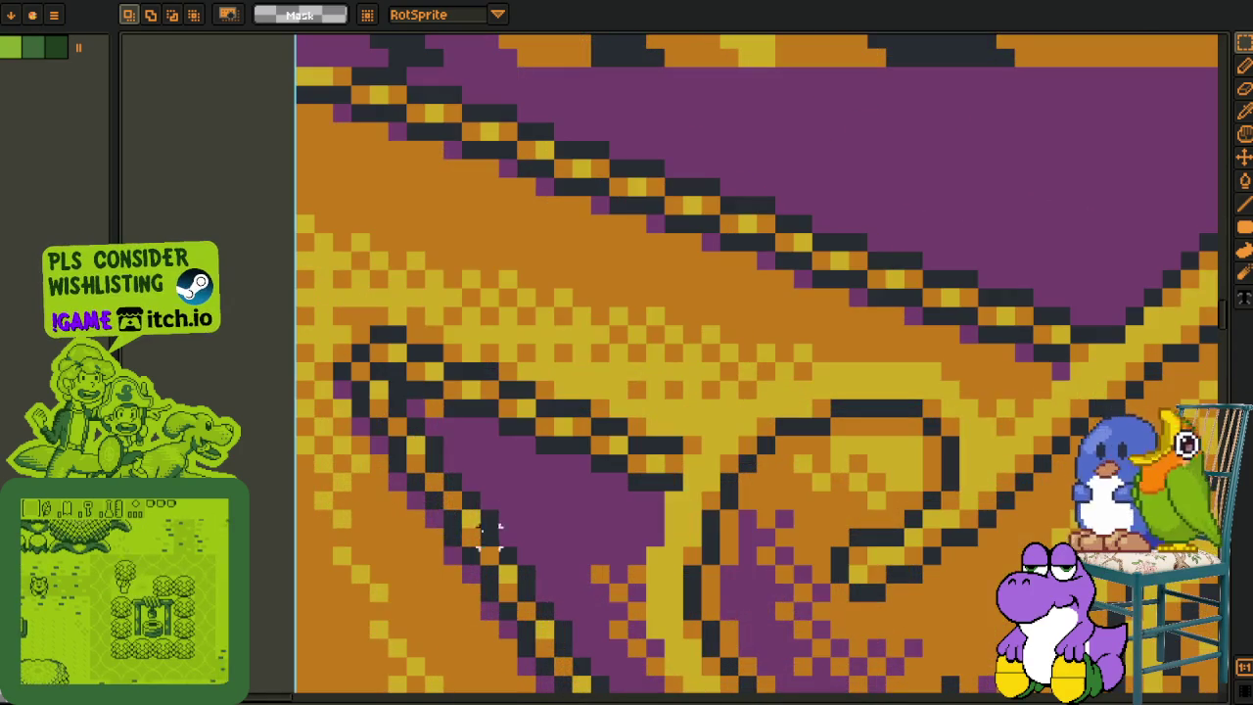
pyautogui.scroll(-2, 470, 522)
pyautogui.scroll(-1, 470, 522)
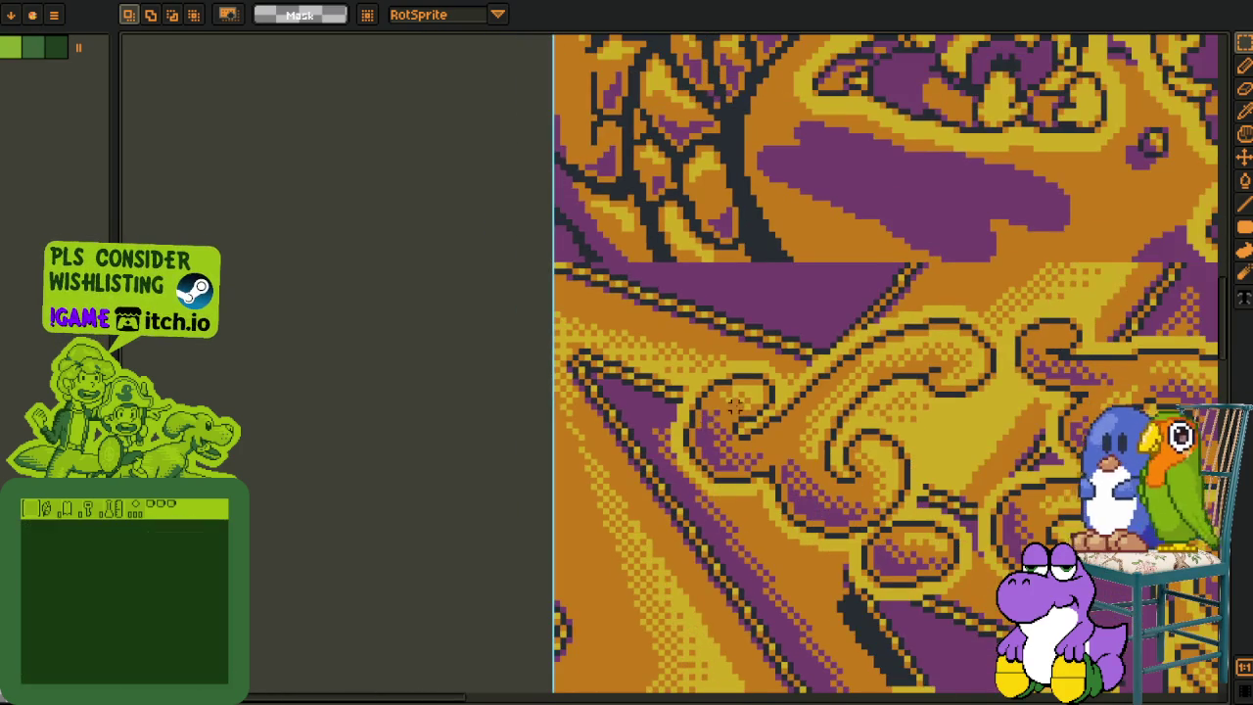
pyautogui.scroll(-1, 744, 382)
pyautogui.moveTo(756, 378)
pyautogui.mouseDown()
pyautogui.moveTo(601, 366)
pyautogui.moveTo(605, 399)
pyautogui.mouseUp()
pyautogui.scroll(-1, 646, 377)
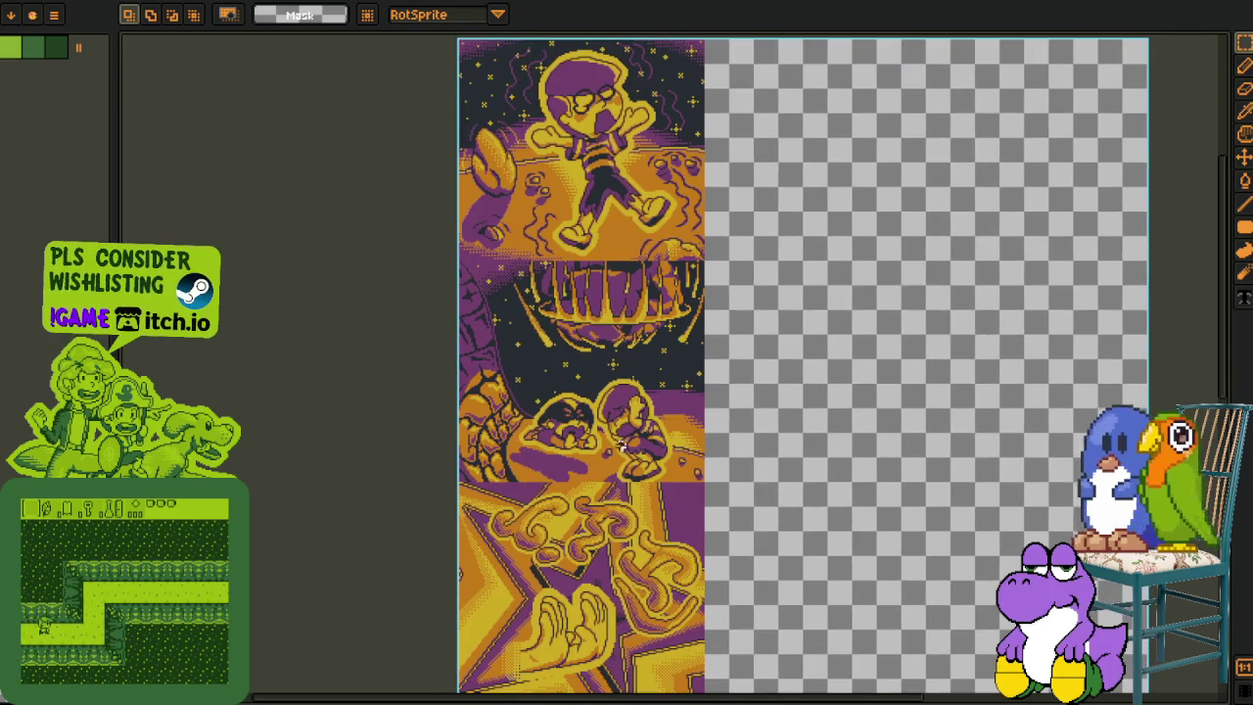
pyautogui.scroll(1, 581, 400)
pyautogui.moveTo(575, 398)
pyautogui.mouseDown()
pyautogui.moveTo(624, 500)
pyautogui.moveTo(678, 438)
pyautogui.mouseUp()
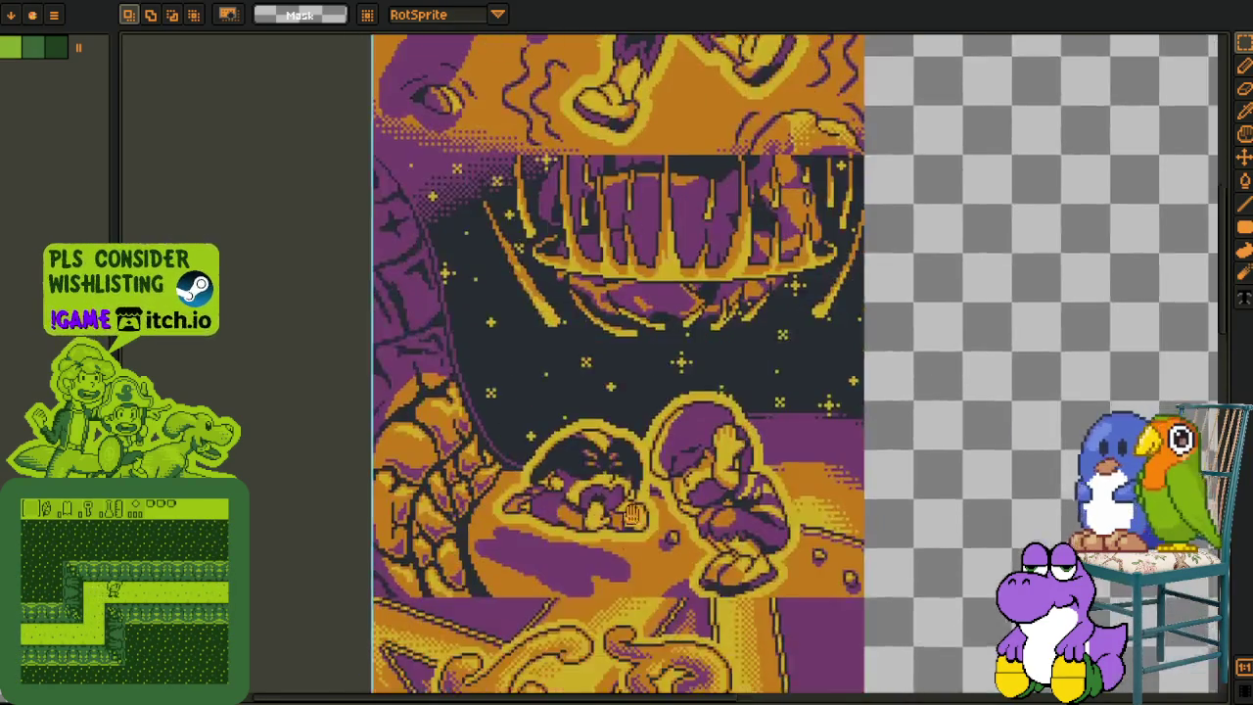
pyautogui.scroll(-3, 677, 438)
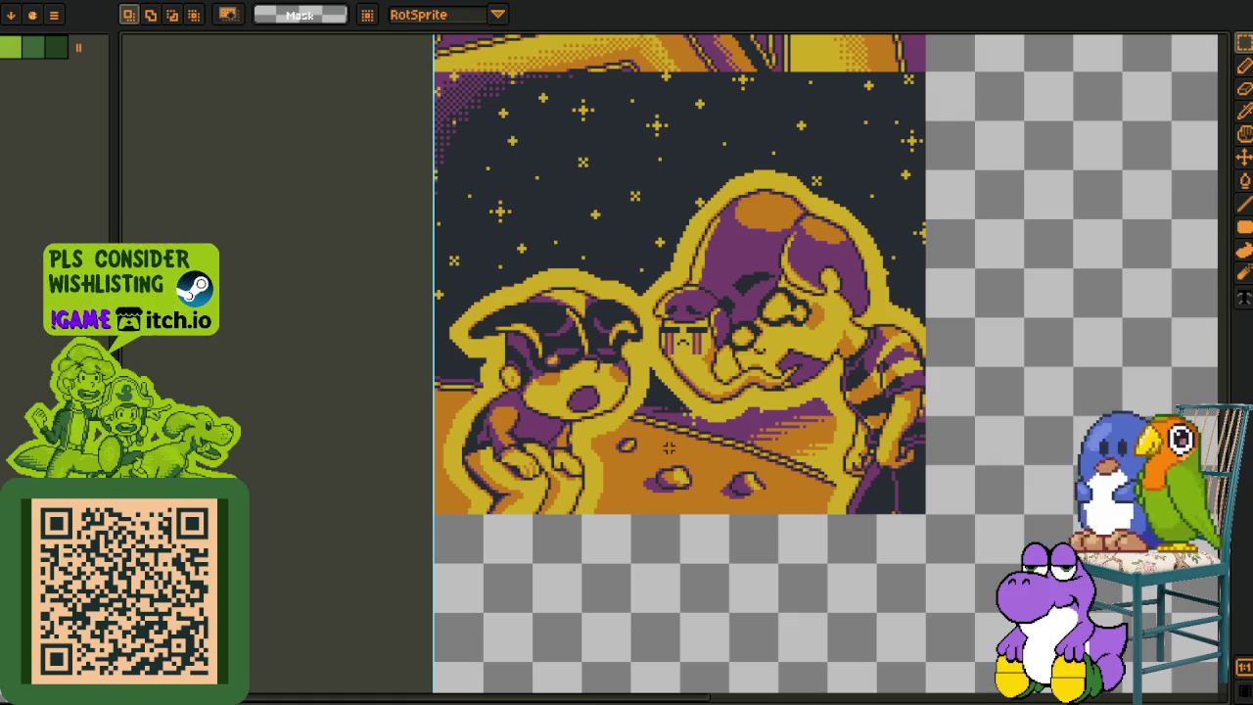
# Step: Try rectangle selections around the boy, the dog and the hands, then deselect
pyautogui.press('i')
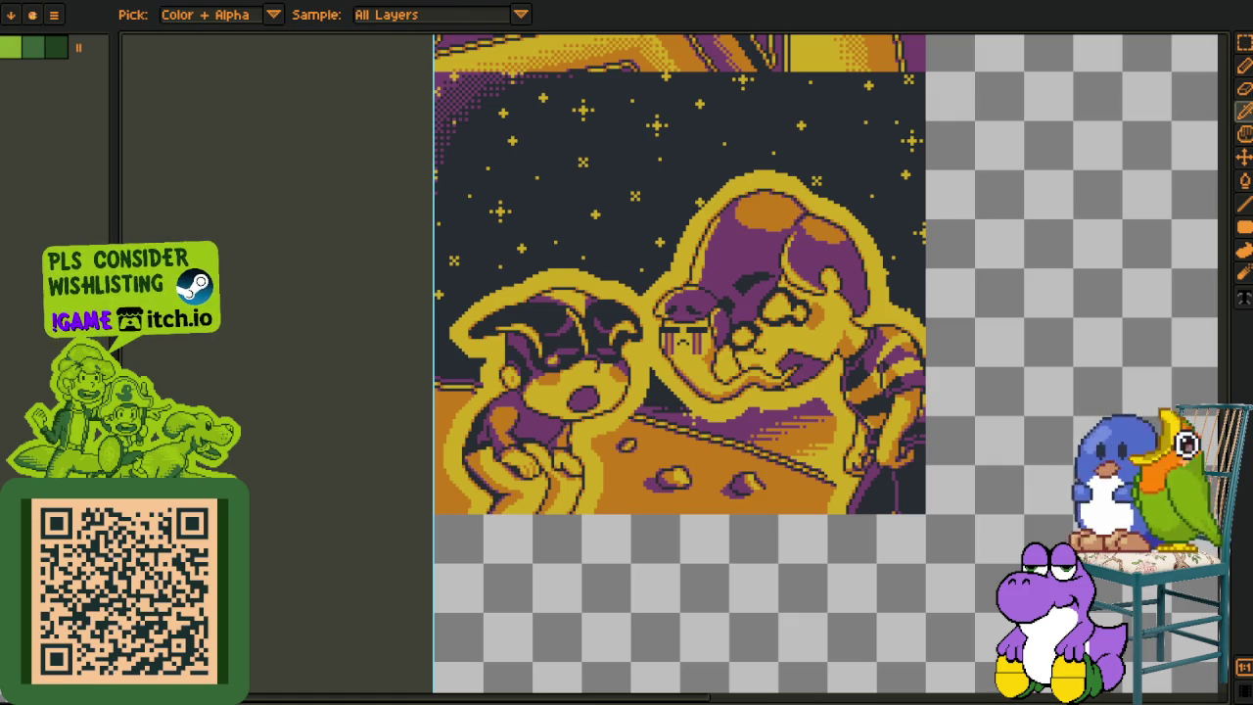
pyautogui.press('m')
pyautogui.moveTo(686, 294); pyautogui.dragTo(594, 369)
pyautogui.moveTo(555, 227); pyautogui.dragTo(875, 622)
pyautogui.hotkey('ctrl', 'd')
pyautogui.moveTo(344, 308); pyautogui.dragTo(582, 616)
pyautogui.moveTo(704, 303)
pyautogui.mouseDown()
pyautogui.moveTo(633, 494)
pyautogui.moveTo(627, 704)
pyautogui.mouseUp()
pyautogui.moveTo(337, 233); pyautogui.dragTo(637, 538)
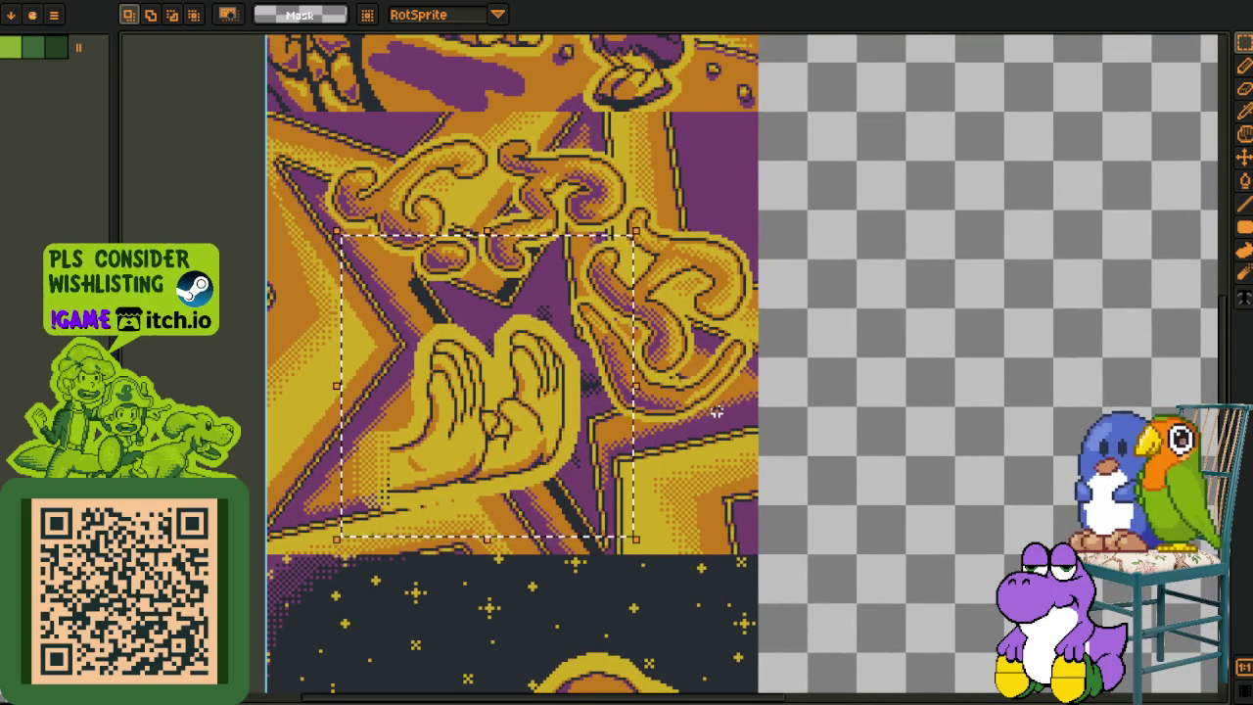
pyautogui.scroll(-2, 686, 409)
pyautogui.scroll(2, 646, 446)
pyautogui.hotkey('ctrl', 'd')
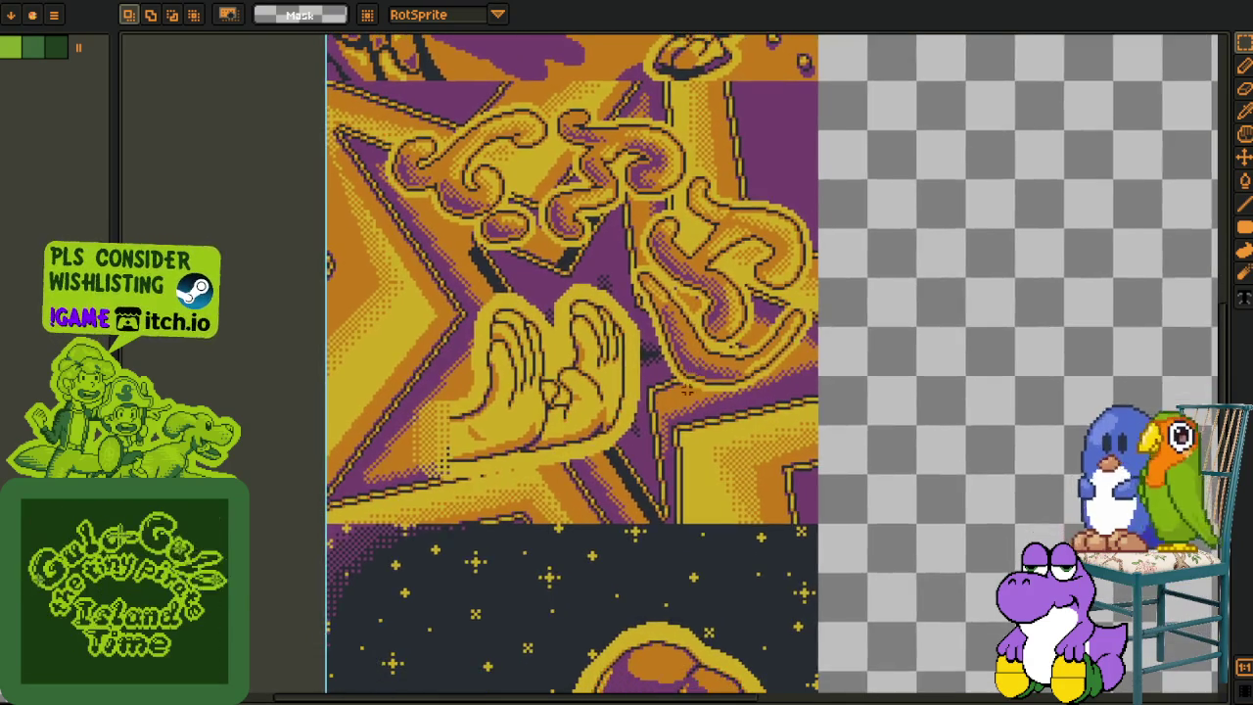
# Step: Zoom in on the hands panel, pick the Pencil tool and show the layer timeline
pyautogui.scroll(2, 520, 351)
pyautogui.scroll(2, 592, 391)
pyautogui.scroll(1, 617, 323)
pyautogui.press('i')
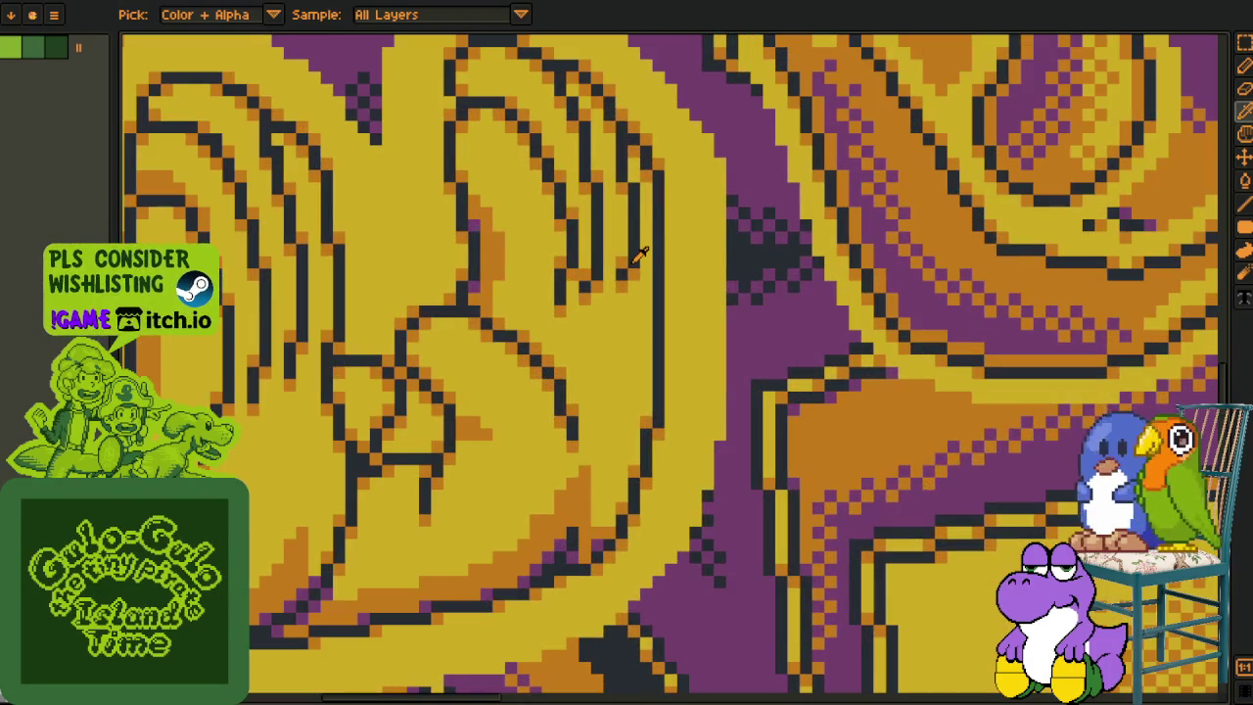
pyautogui.press('b')
pyautogui.press('Tab')
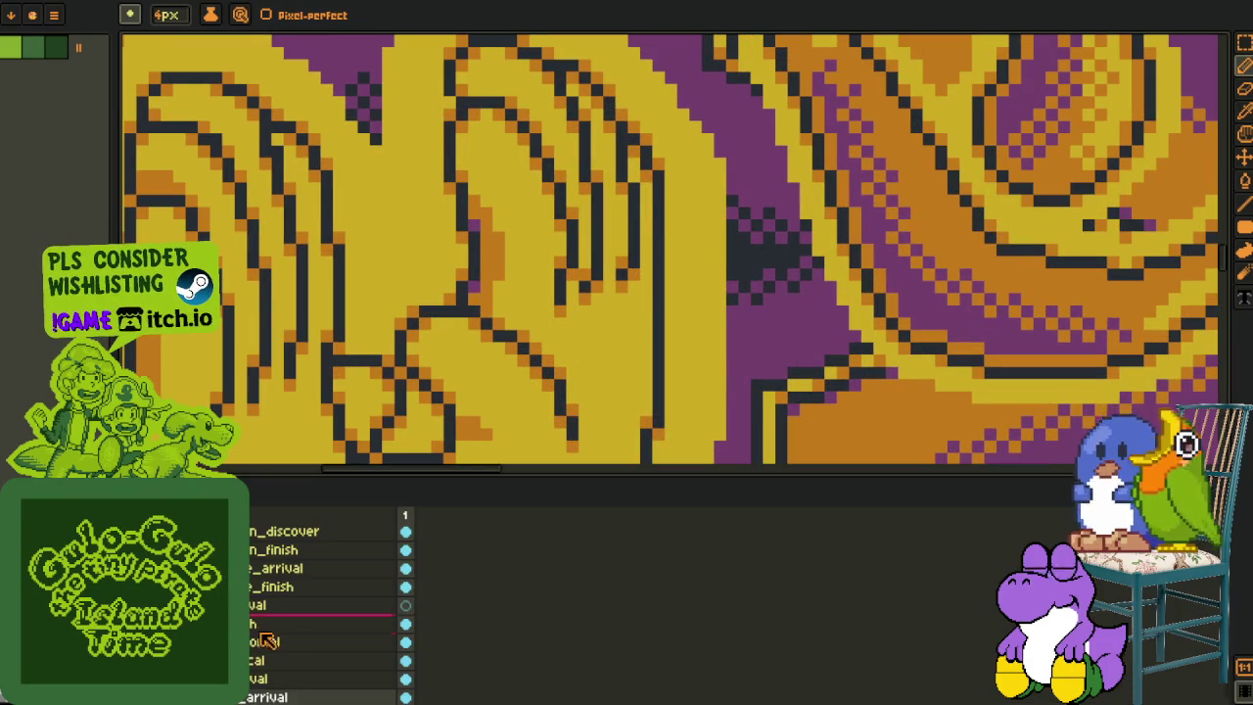
# Step: Hide the timeline so the hands panel canvas fills the window
pyautogui.rightClick(257, 576)
pyautogui.click(490, 559)
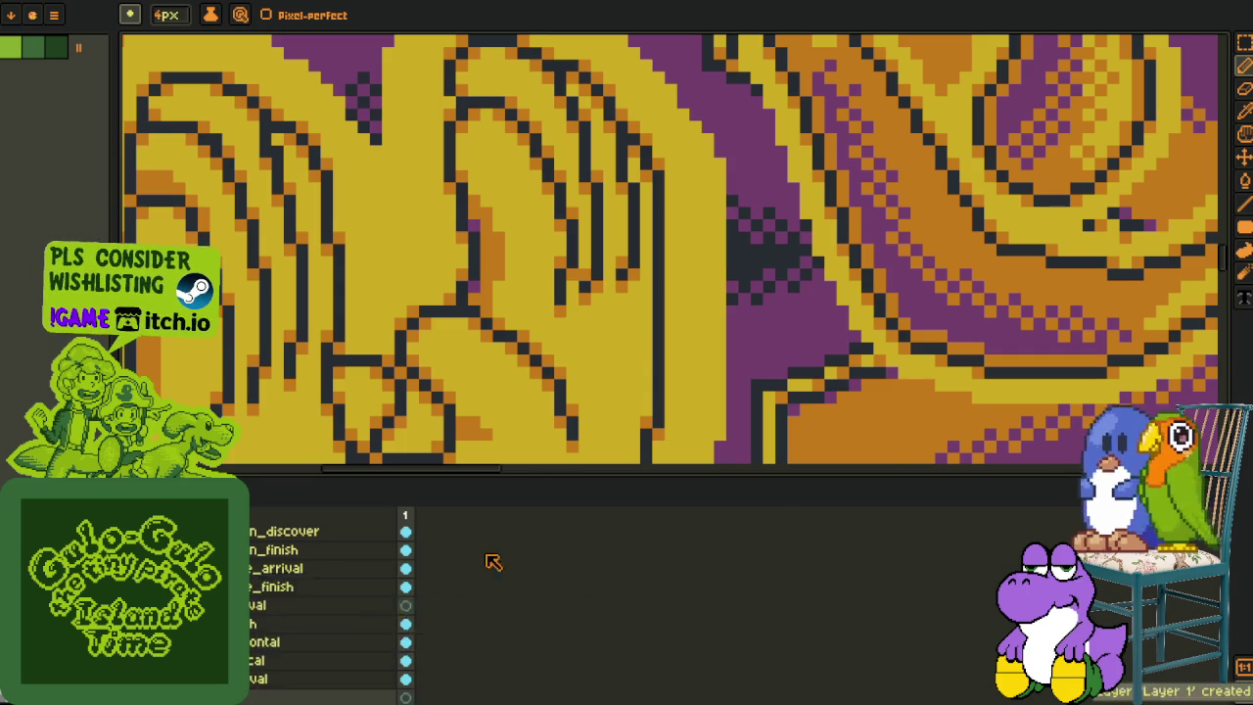
pyautogui.press('Tab')
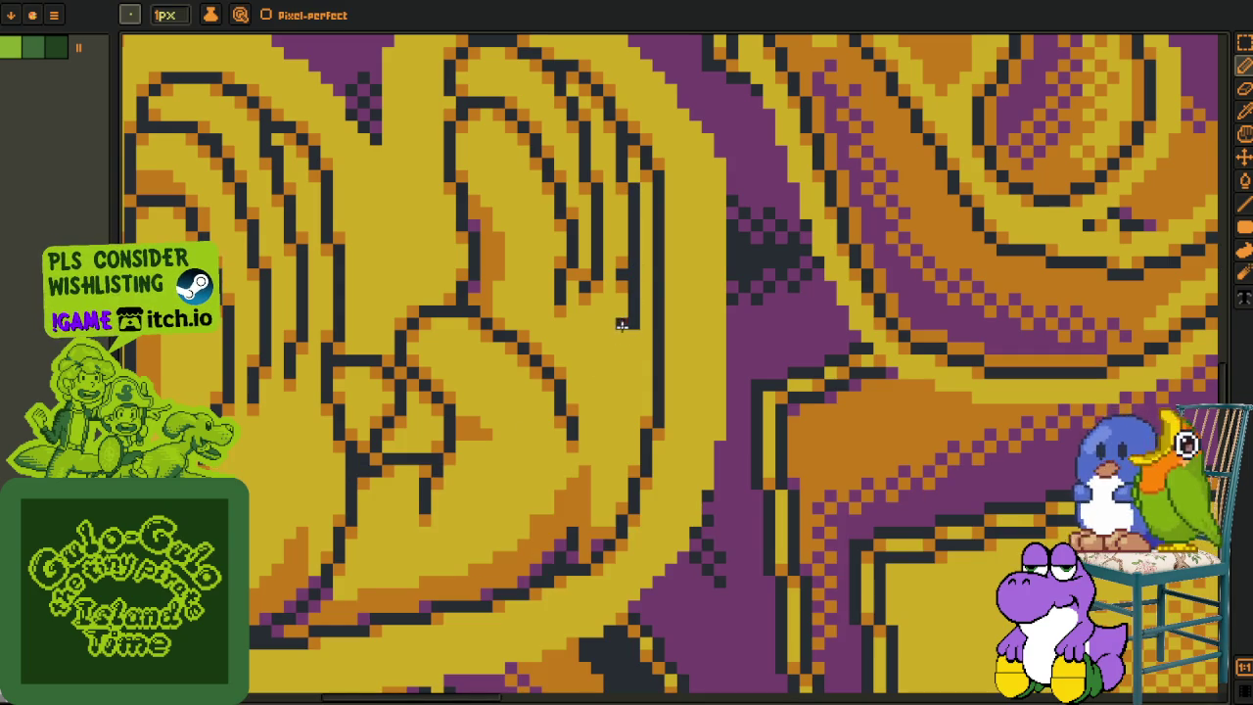
pyautogui.scroll(-2, 622, 345)
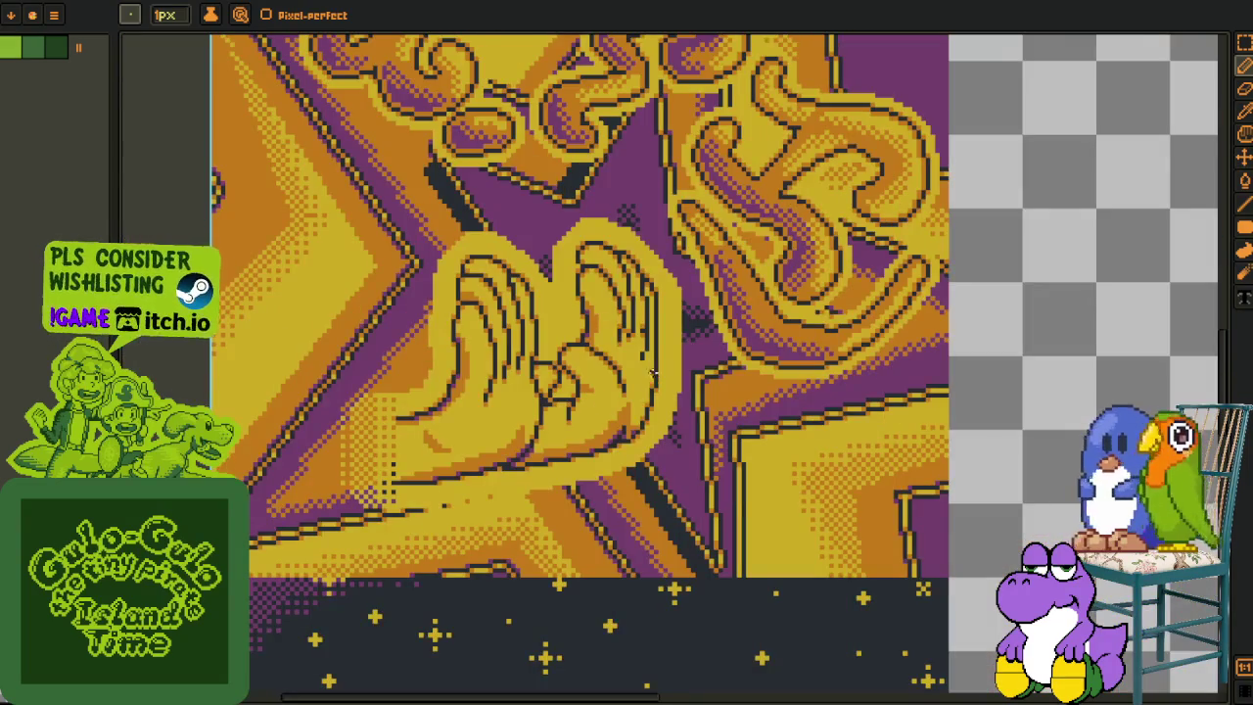
pyautogui.scroll(4, 652, 373)
# Step: Redraw a dark finger line and paint stray dark pixels back to the hand's yellow
pyautogui.moveTo(613, 196); pyautogui.dragTo(598, 359)
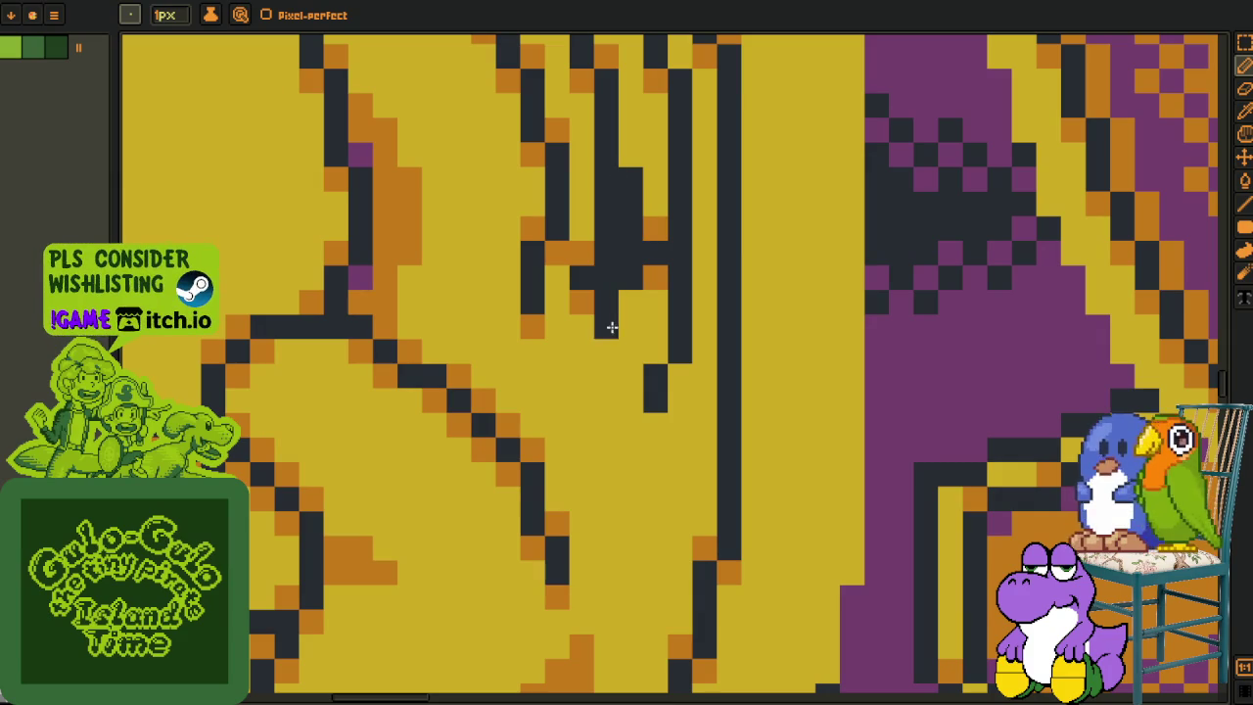
pyautogui.click(533, 321)
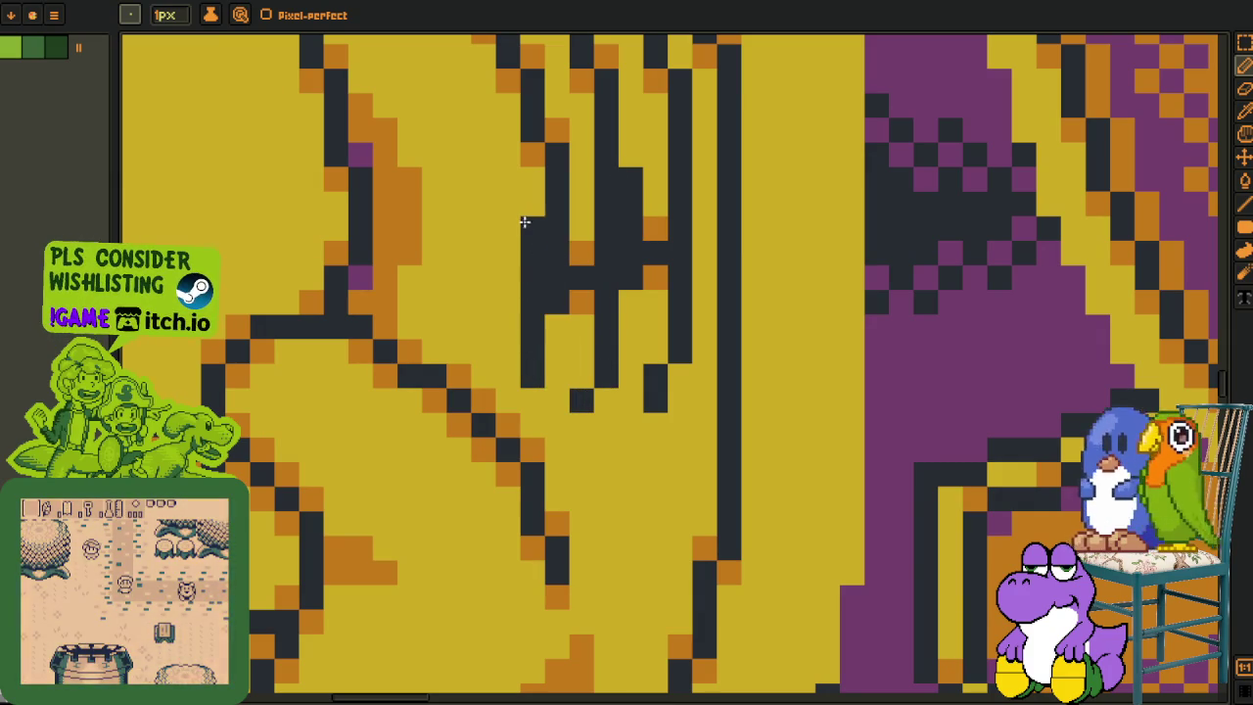
pyautogui.press('i')
pyautogui.click(537, 202)
pyautogui.press('b')
pyautogui.moveTo(535, 208); pyautogui.dragTo(534, 314)
# Step: Repaint orange pixels beside the fingers yellow and extend the dark finger line at both ends
pyautogui.press('i')
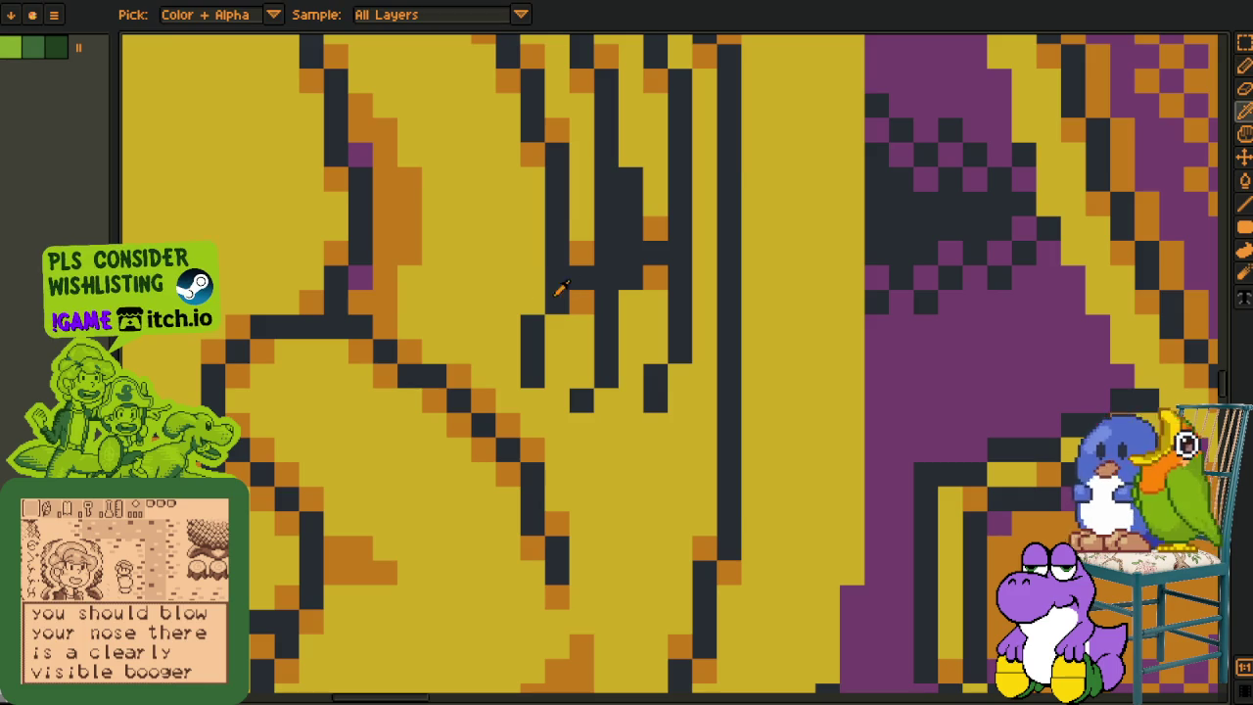
pyautogui.press('b')
pyautogui.moveTo(584, 256)
pyautogui.mouseDown()
pyautogui.moveTo(583, 298)
pyautogui.moveTo(605, 147)
pyautogui.mouseUp()
pyautogui.press('i')
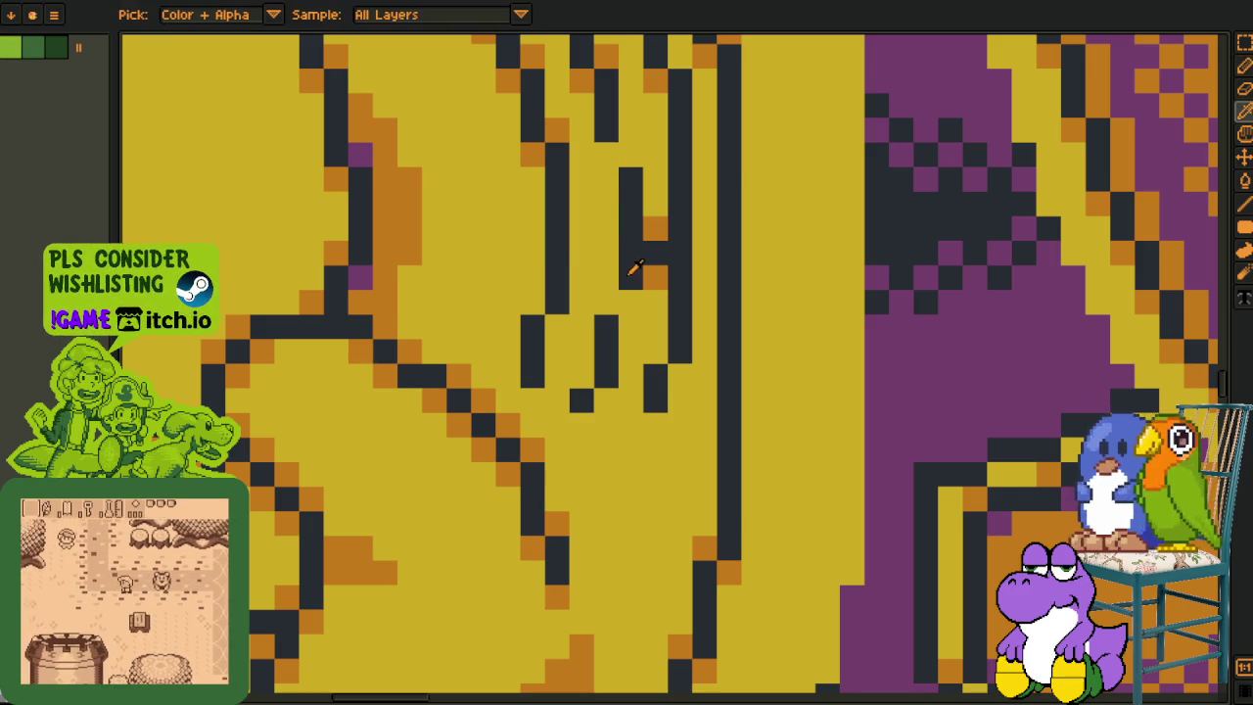
pyautogui.press('b')
pyautogui.moveTo(631, 298); pyautogui.dragTo(632, 154)
# Step: Sample the hand's yellow and repaint stray and orange pixels beside the finger
pyautogui.press('i')
pyautogui.click(663, 188)
pyautogui.press('b')
pyautogui.moveTo(655, 227); pyautogui.dragTo(655, 252)
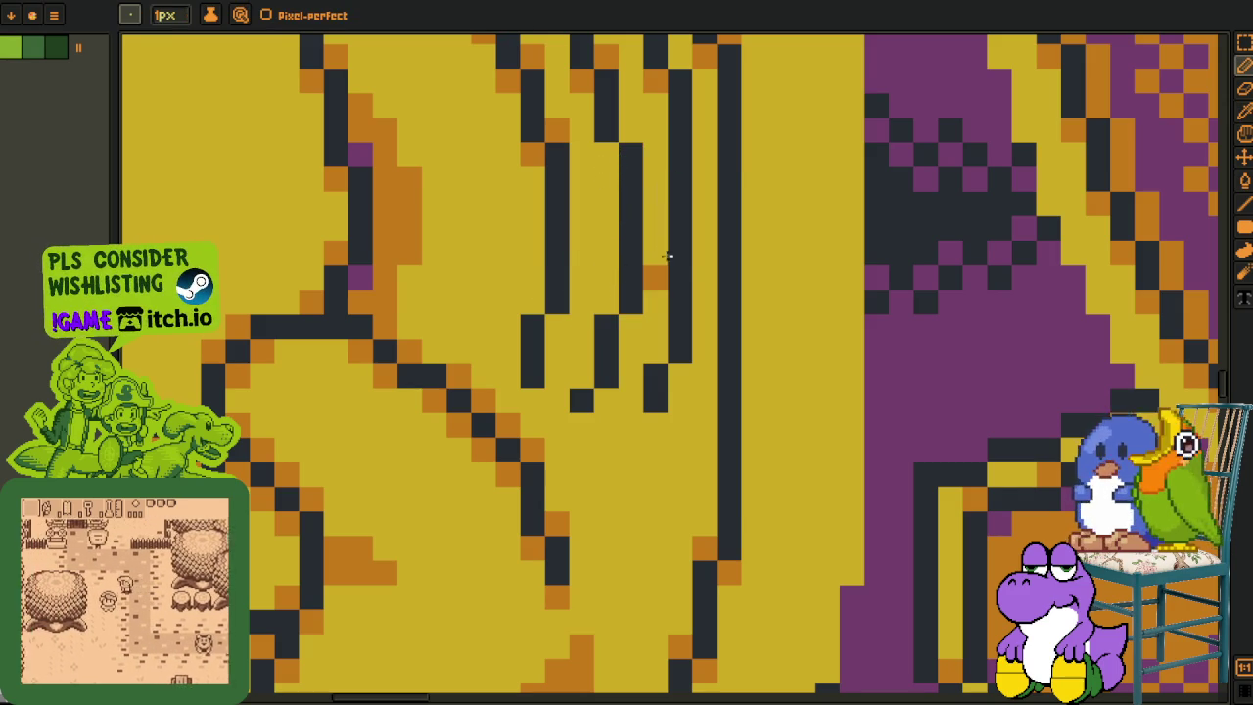
pyautogui.click(655, 277)
# Step: Shift the fingertip outline pixel by one and redraw the diagonal finger outline in dark and orange
pyautogui.press('i')
pyautogui.press('b')
pyautogui.press('i')
pyautogui.press('b')
pyautogui.moveTo(613, 317); pyautogui.dragTo(620, 315)
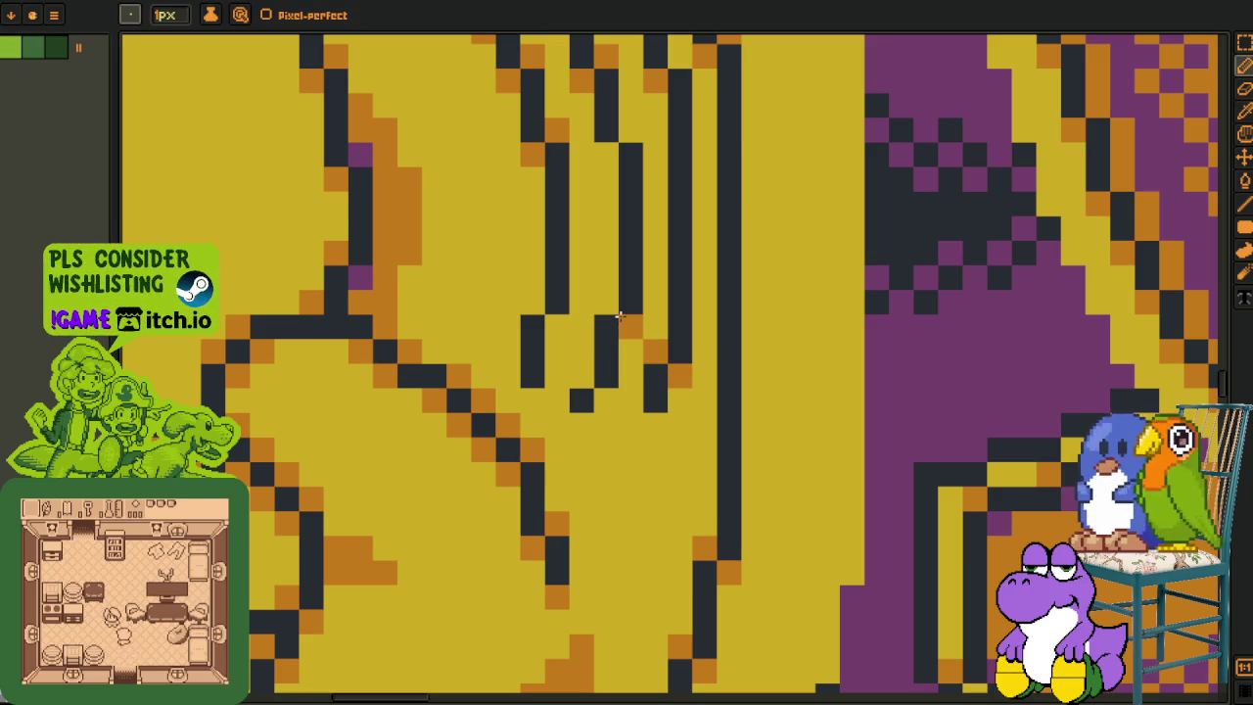
pyautogui.moveTo(593, 381); pyautogui.dragTo(535, 297)
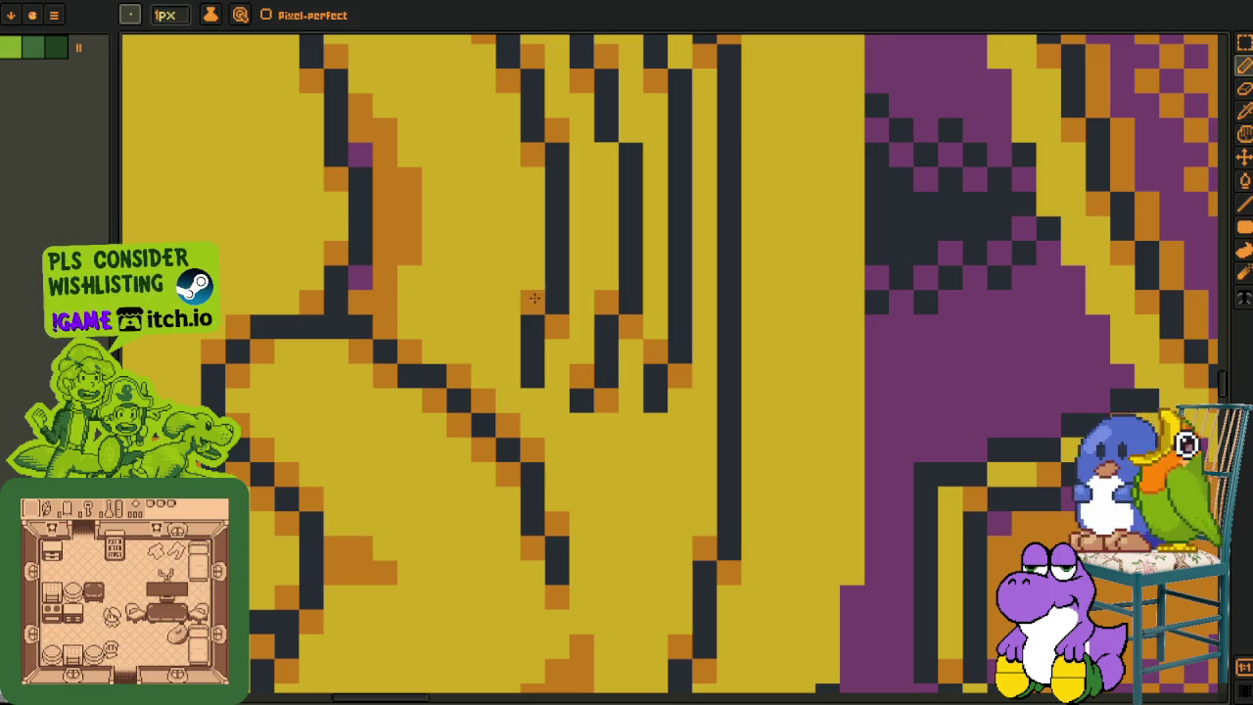
# Step: Zoom out and show the whole artwork in the Preview window
pyautogui.scroll(-4, 629, 130)
pyautogui.scroll(-2, 644, 265)
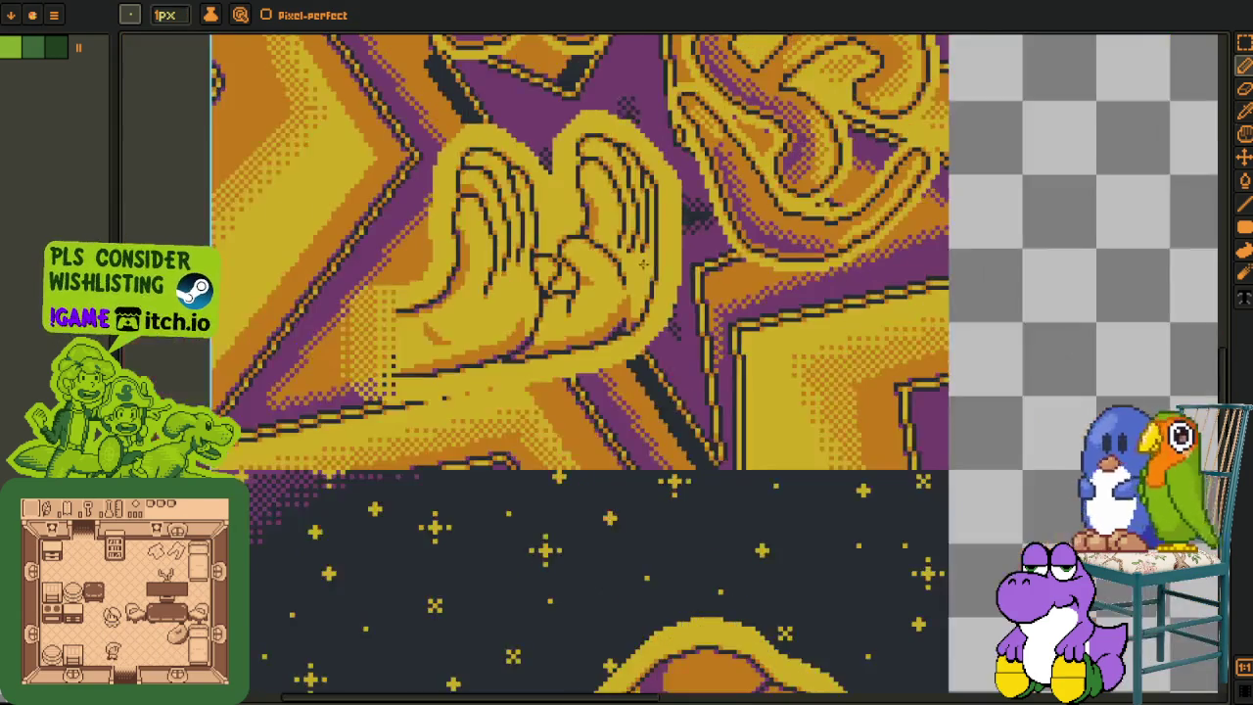
pyautogui.scroll(-2, 648, 357)
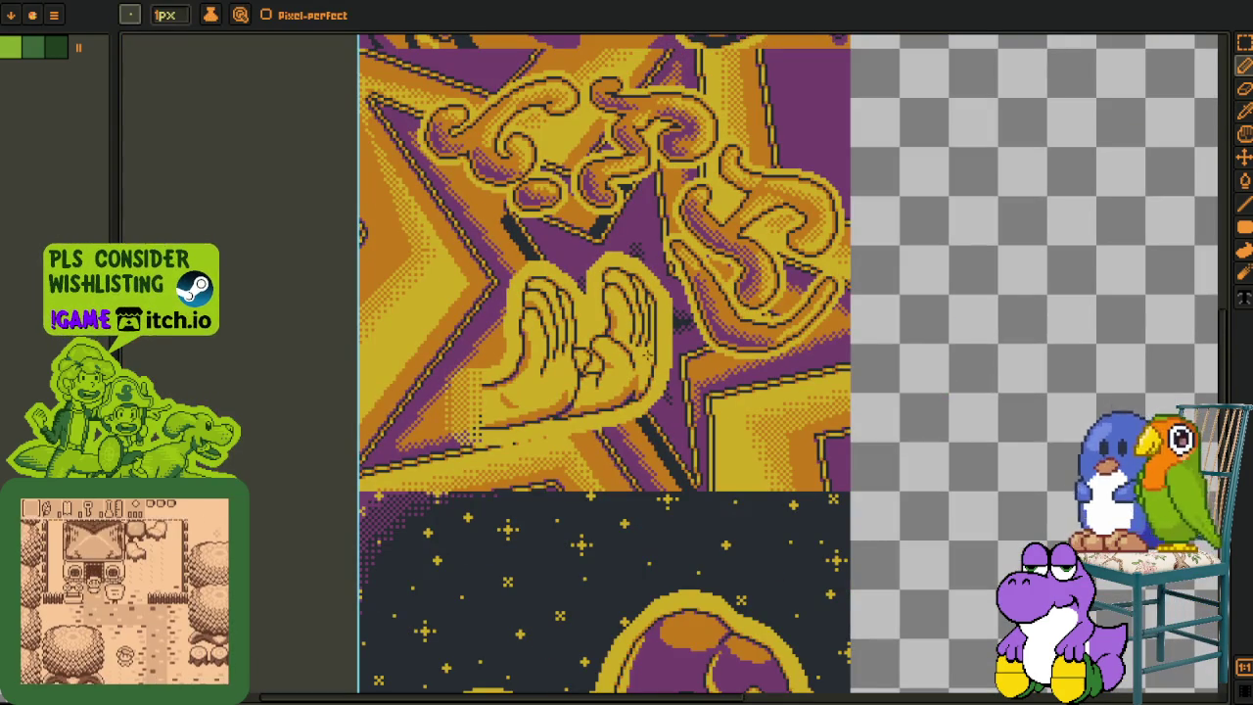
pyautogui.press('i')
pyautogui.scroll(3, 659, 323)
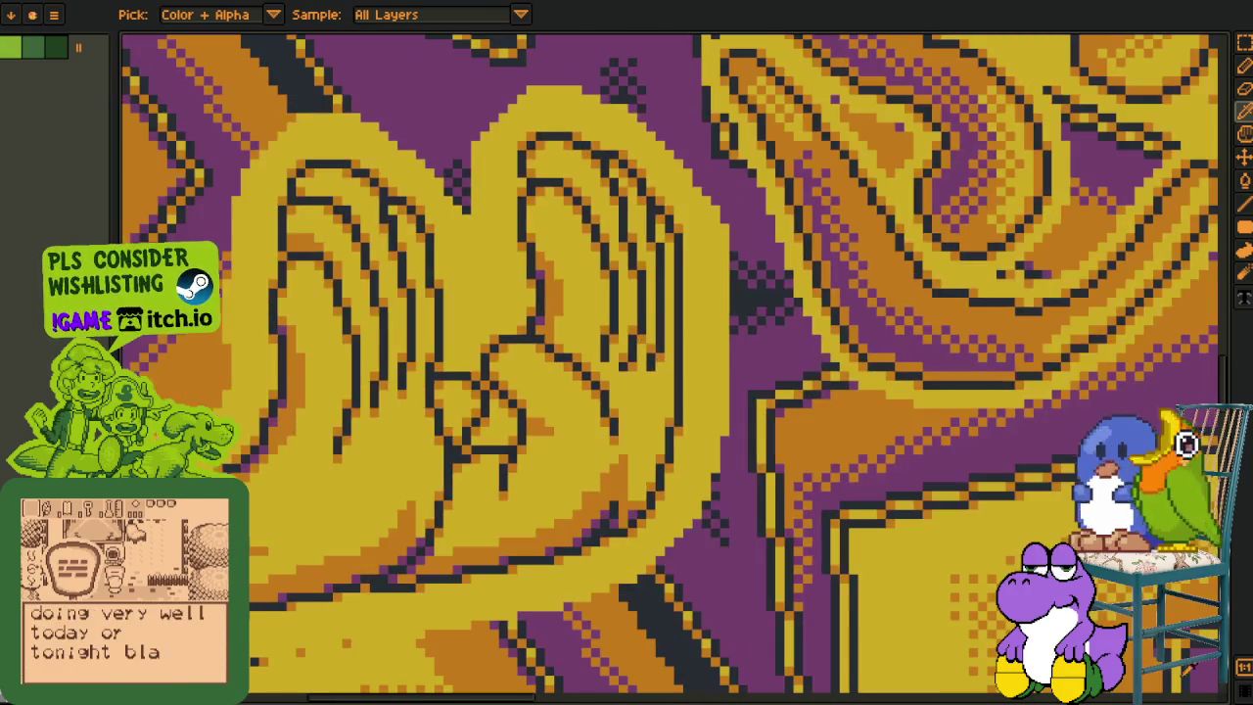
pyautogui.press('F7')
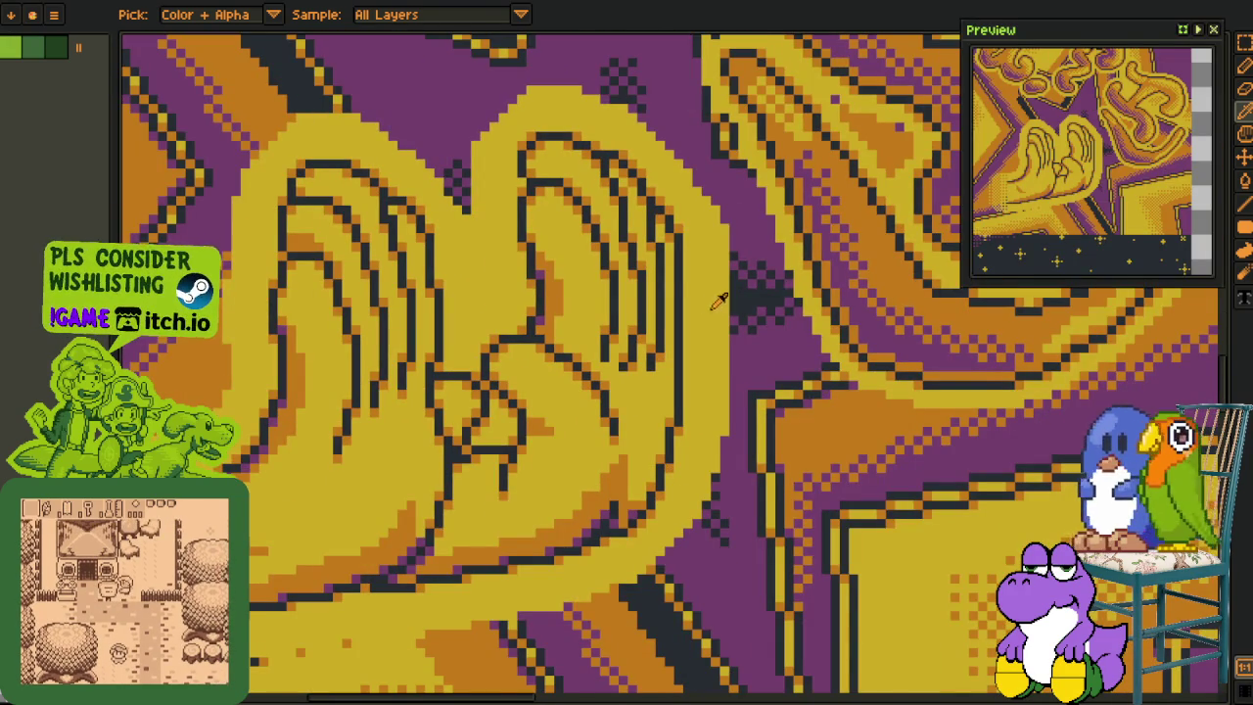
# Step: Repaint finger pixels yellow and place orange shading pixels along the finger end
pyautogui.scroll(1, 697, 288)
pyautogui.scroll(1, 668, 324)
pyautogui.scroll(1, 613, 370)
pyautogui.press('b')
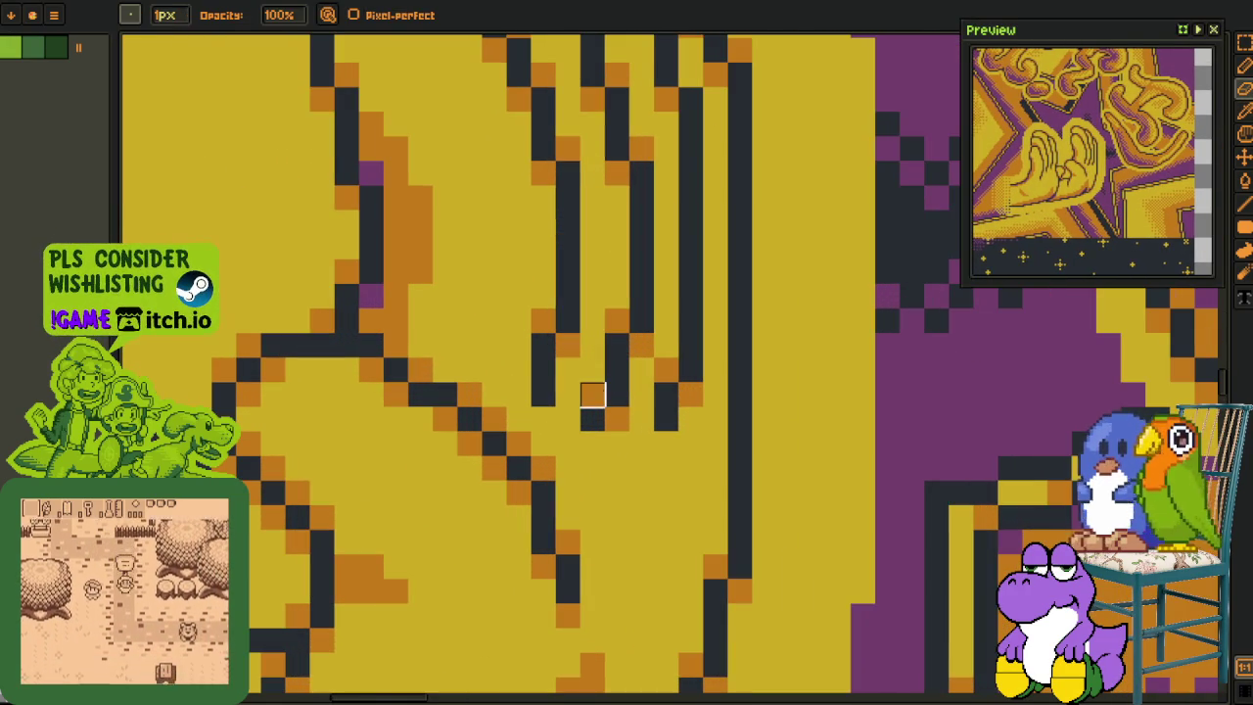
pyautogui.moveTo(593, 395); pyautogui.dragTo(616, 392)
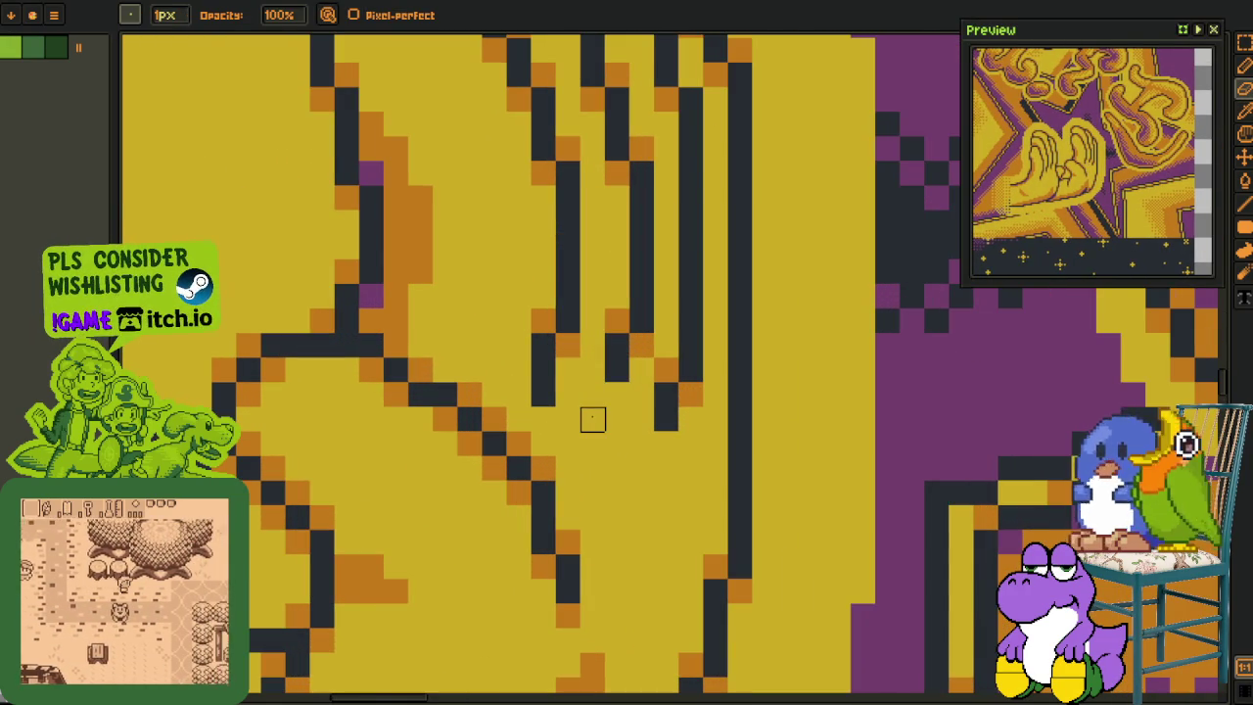
pyautogui.click(543, 394)
pyautogui.click(617, 395)
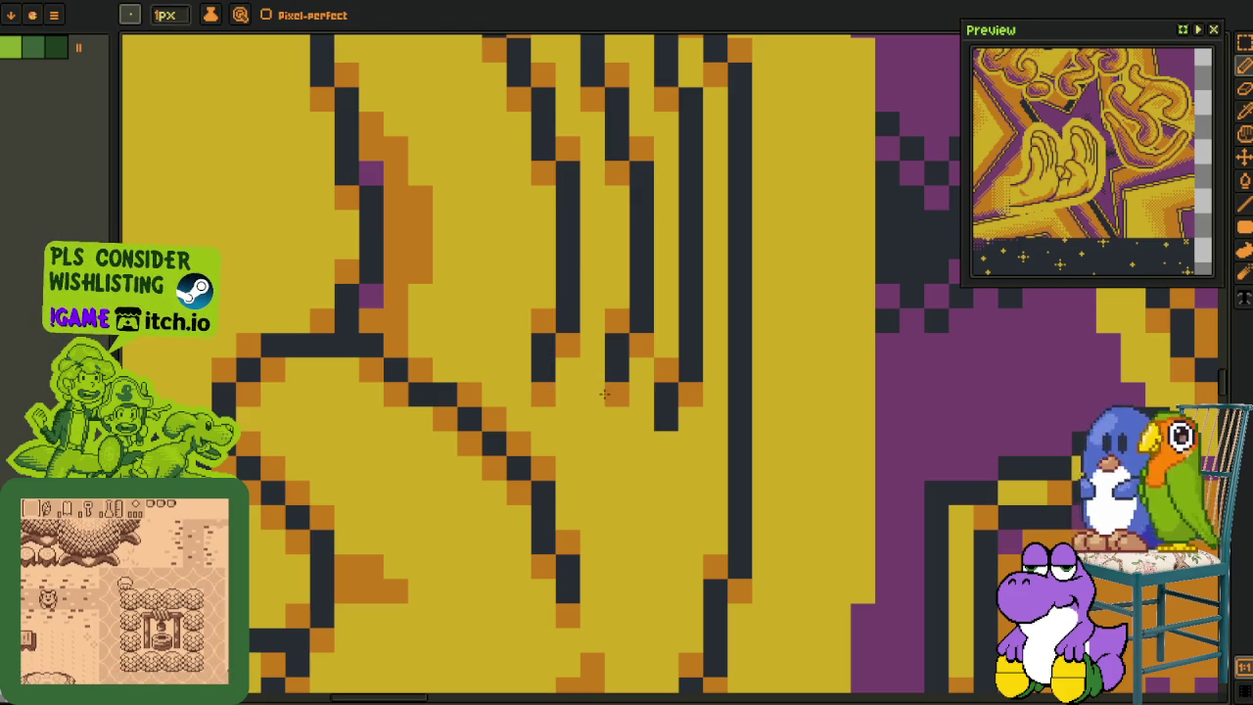
pyautogui.hotkey('ctrl', 'z')
pyautogui.click(592, 395)
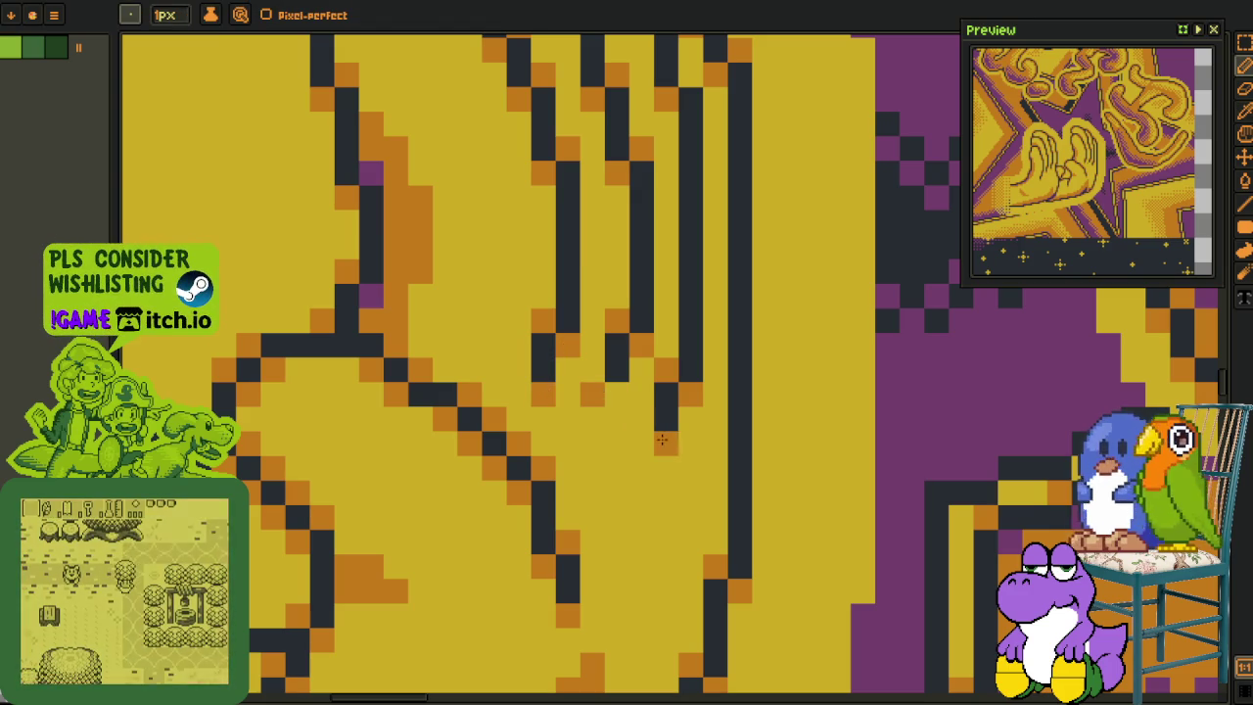
# Step: Draw a dark line beside the rightmost finger outline
pyautogui.scroll(-2, 662, 441)
pyautogui.scroll(-3, 666, 436)
pyautogui.scroll(-2, 670, 429)
pyautogui.scroll(2, 674, 423)
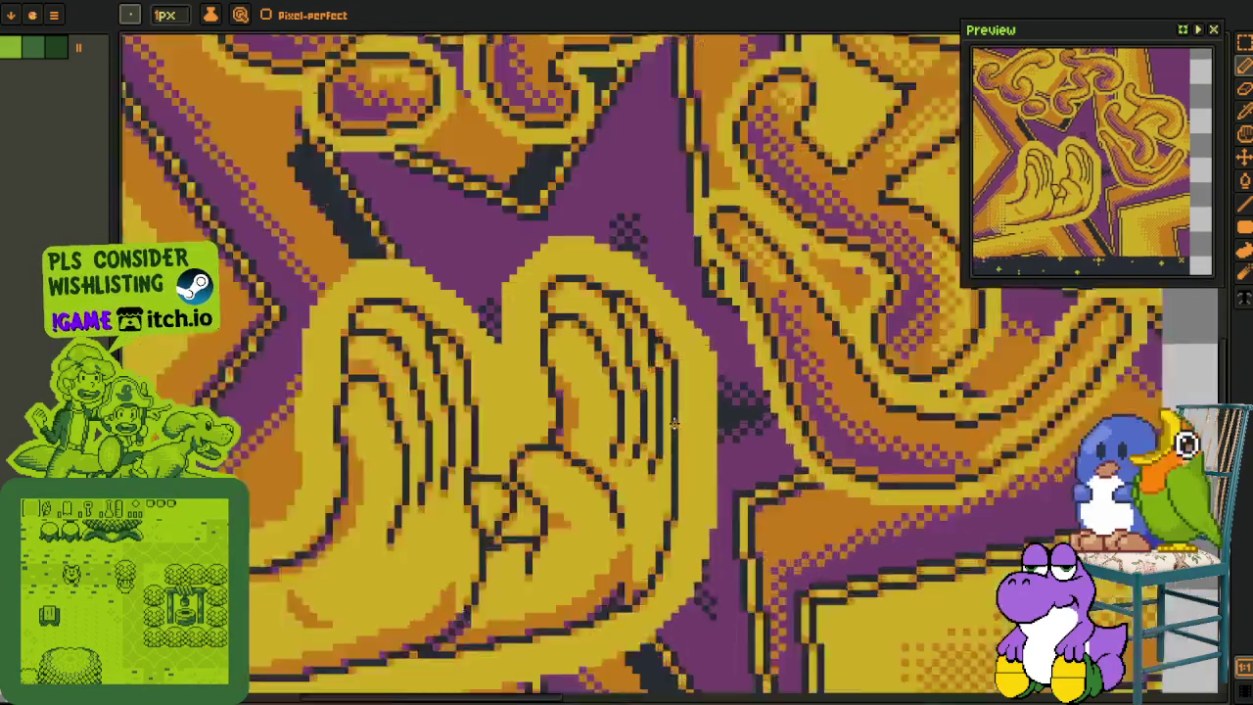
pyautogui.scroll(2, 675, 423)
pyautogui.scroll(-1, 672, 415)
pyautogui.scroll(1, 675, 411)
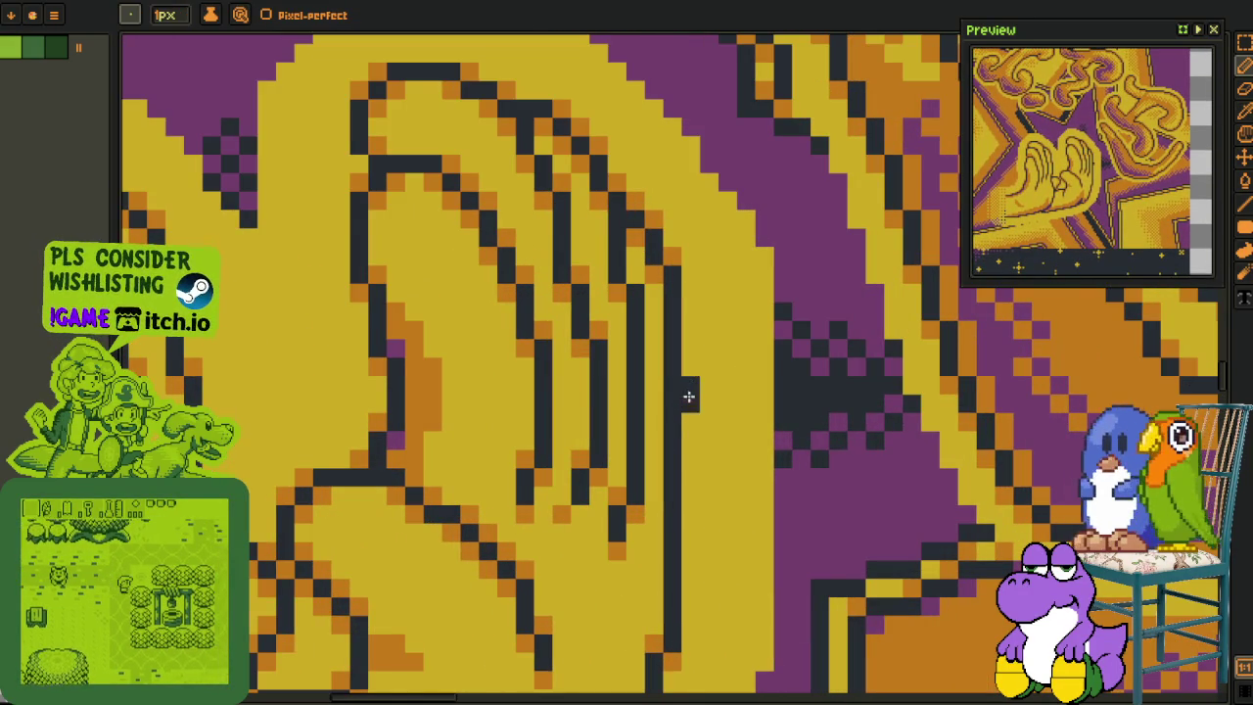
pyautogui.moveTo(689, 397); pyautogui.dragTo(686, 515)
pyautogui.press('alt')
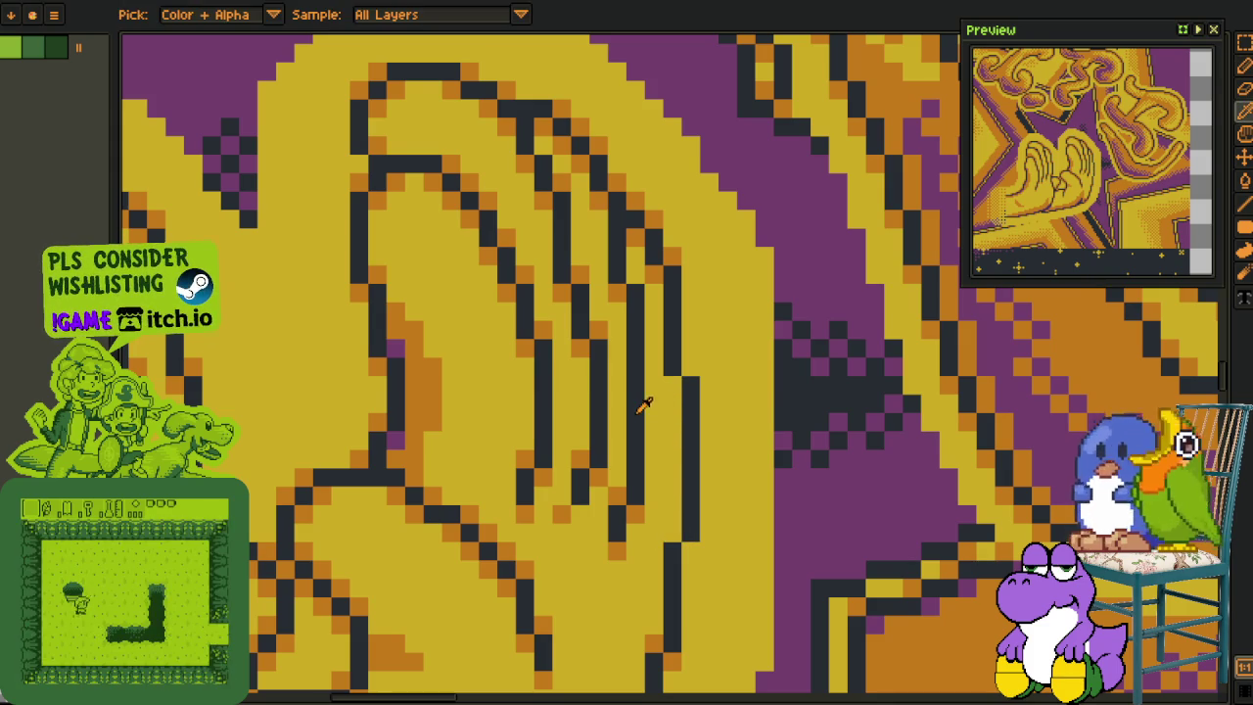
# Step: Erase a mistaken second dark line, then rectangle-select the new finger line
pyautogui.moveTo(650, 399); pyautogui.dragTo(653, 471)
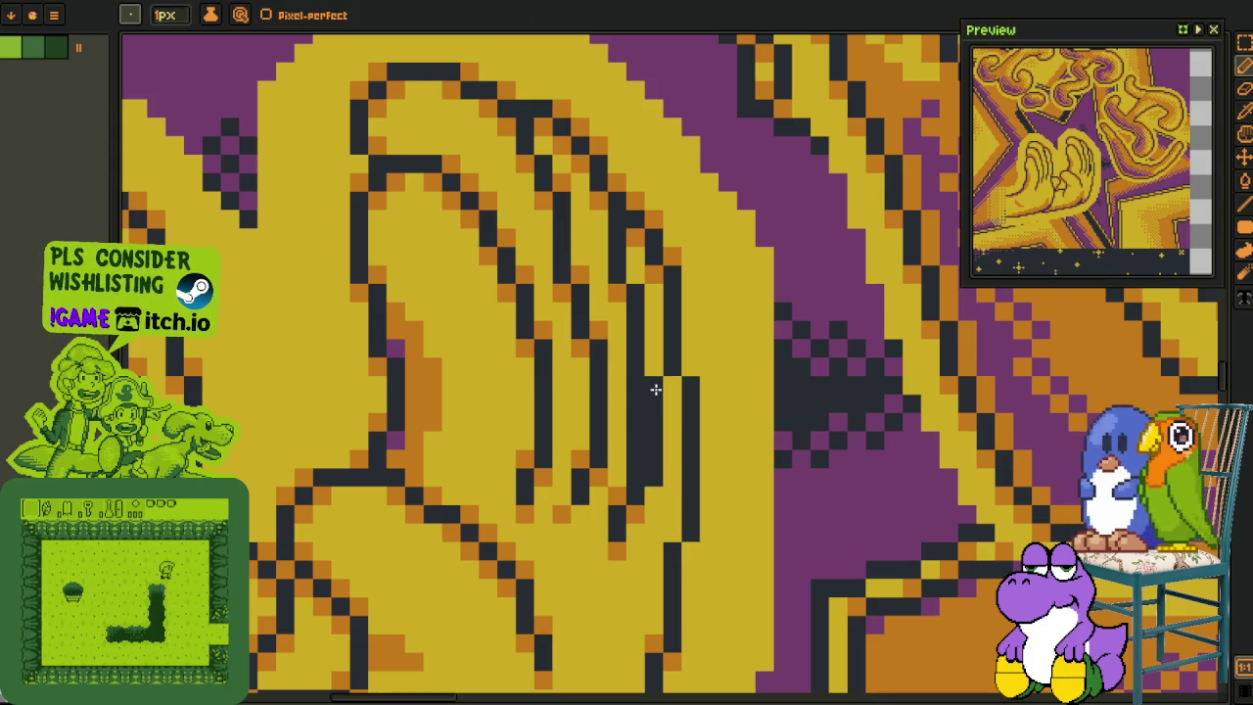
pyautogui.moveTo(654, 382); pyautogui.dragTo(652, 476)
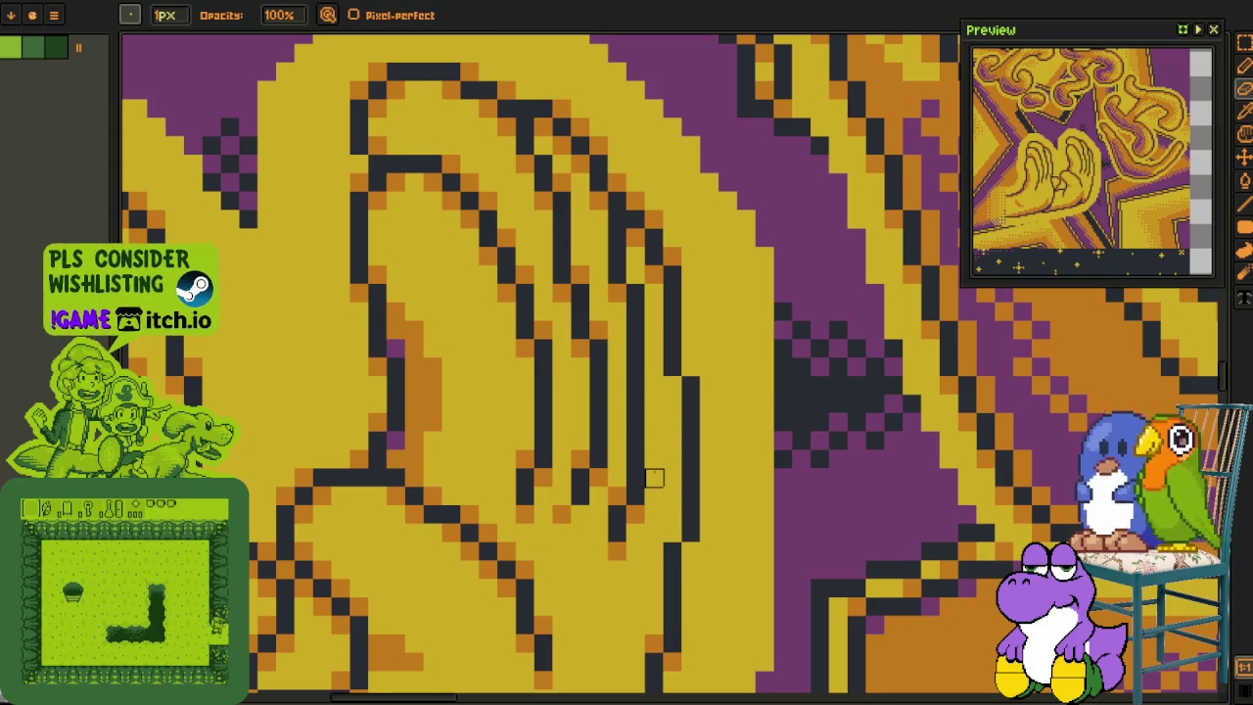
pyautogui.press('alt')
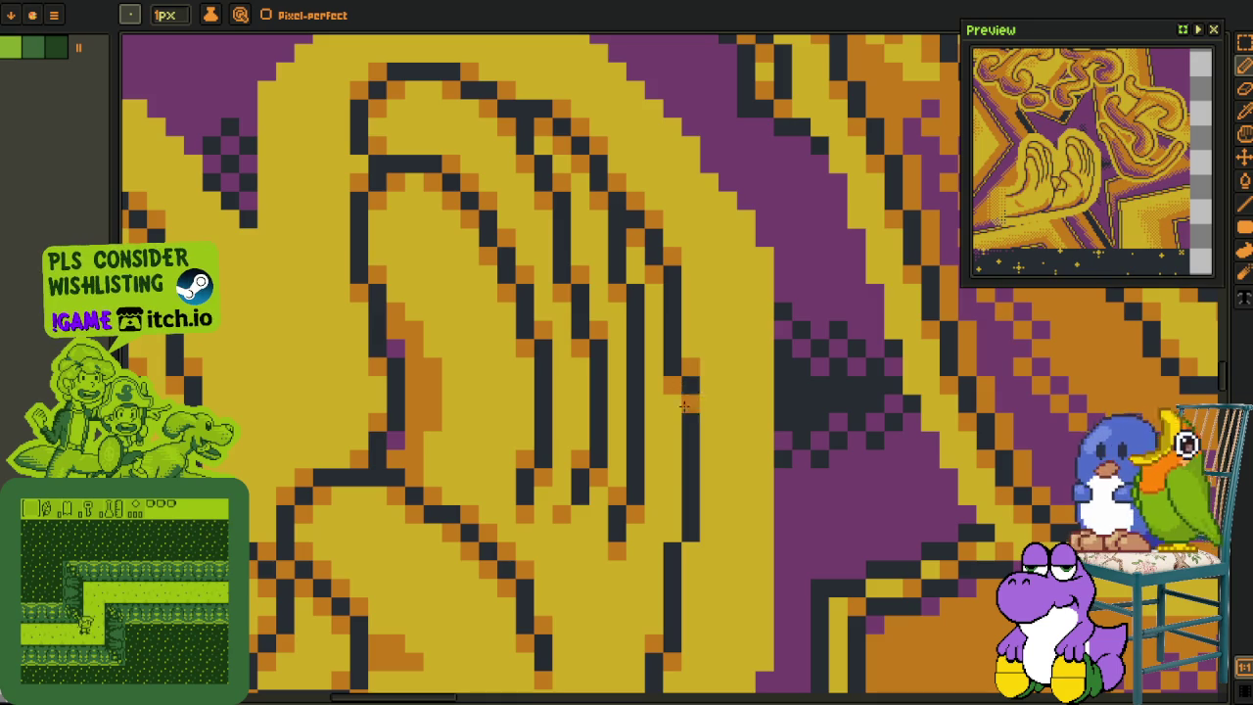
pyautogui.moveTo(688, 556); pyautogui.dragTo(671, 420)
pyautogui.press('alt')
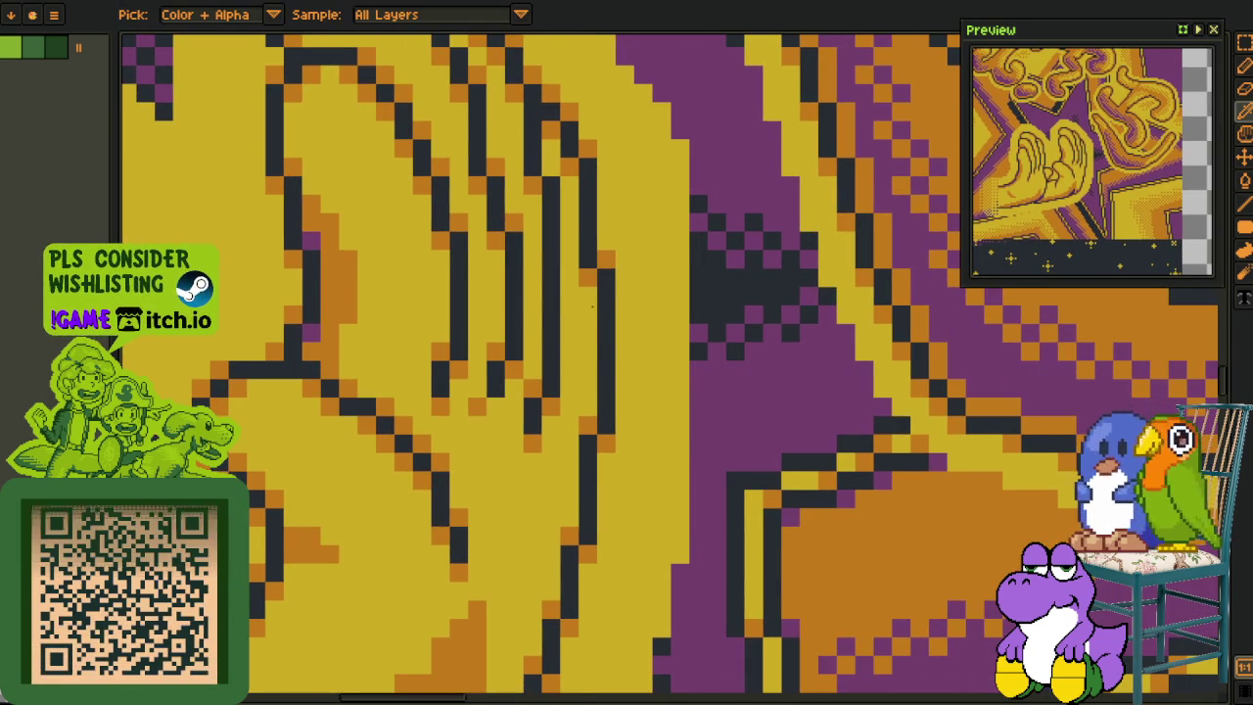
pyautogui.press('m')
pyautogui.moveTo(604, 253); pyautogui.dragTo(637, 467)
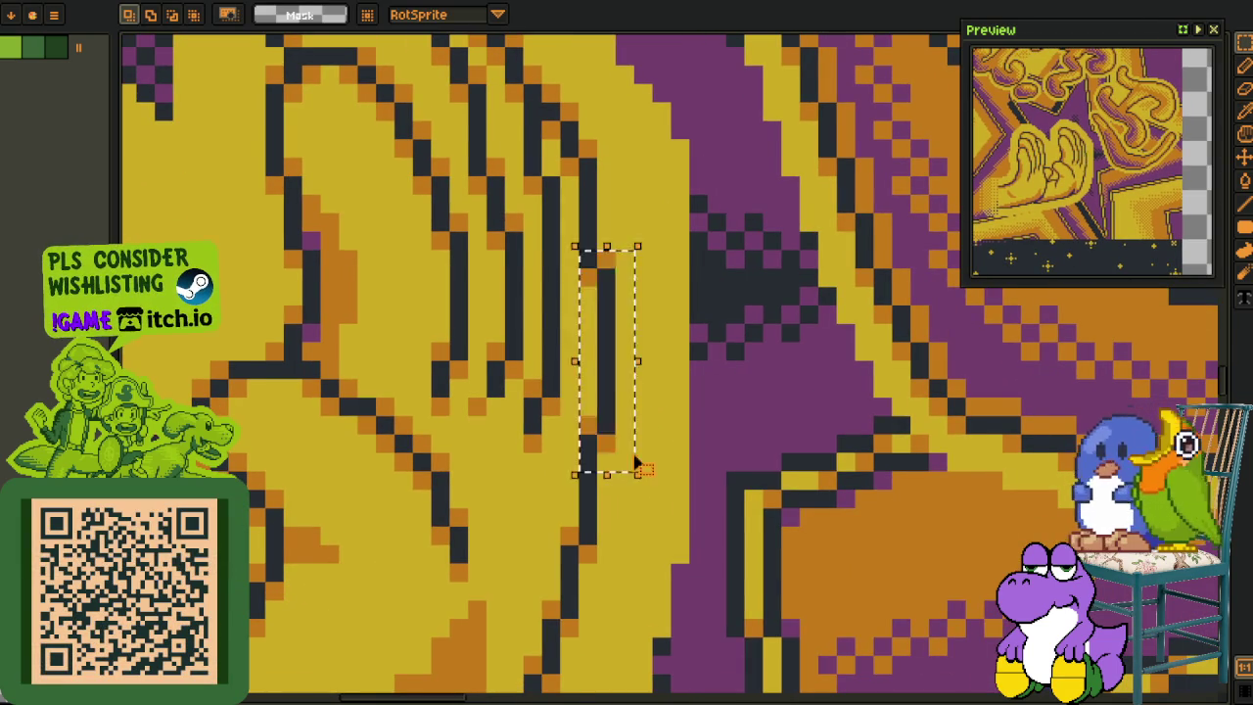
# Step: Show the layers panel and duplicate the hand-panel layer
pyautogui.scroll(-2, 638, 466)
pyautogui.scroll(-2, 679, 384)
pyautogui.scroll(-2, 679, 384)
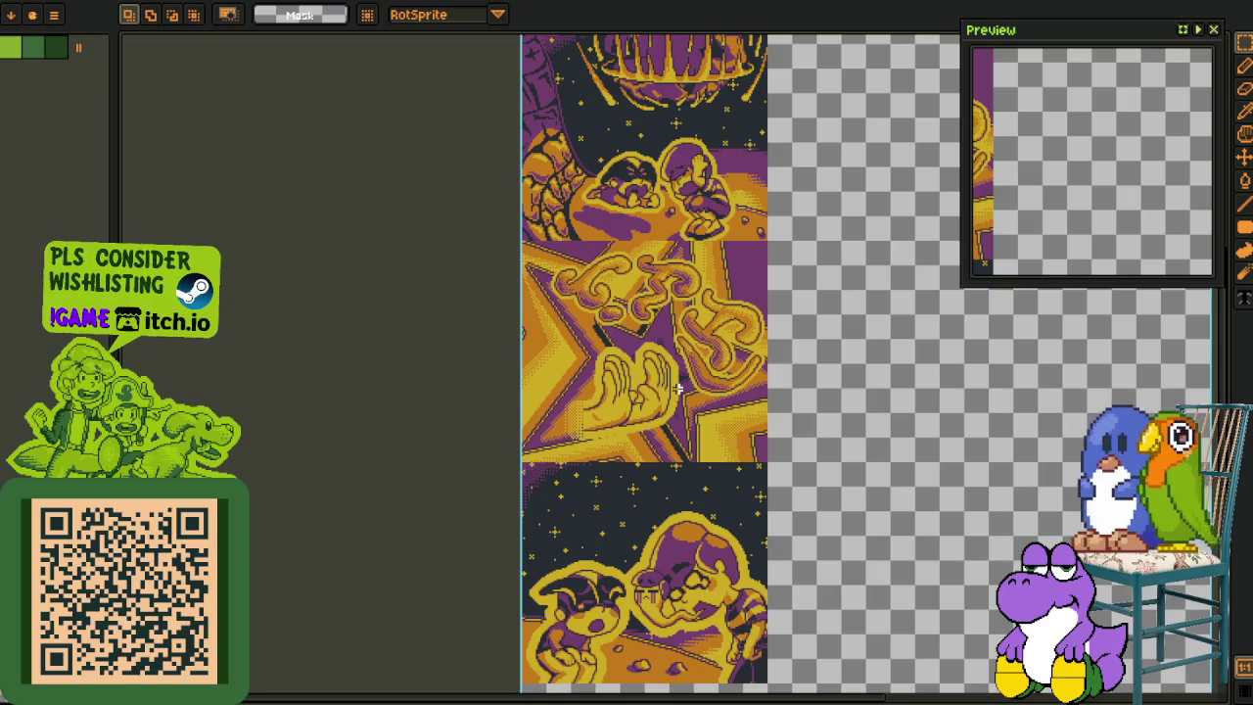
pyautogui.scroll(2, 678, 388)
pyautogui.press('i')
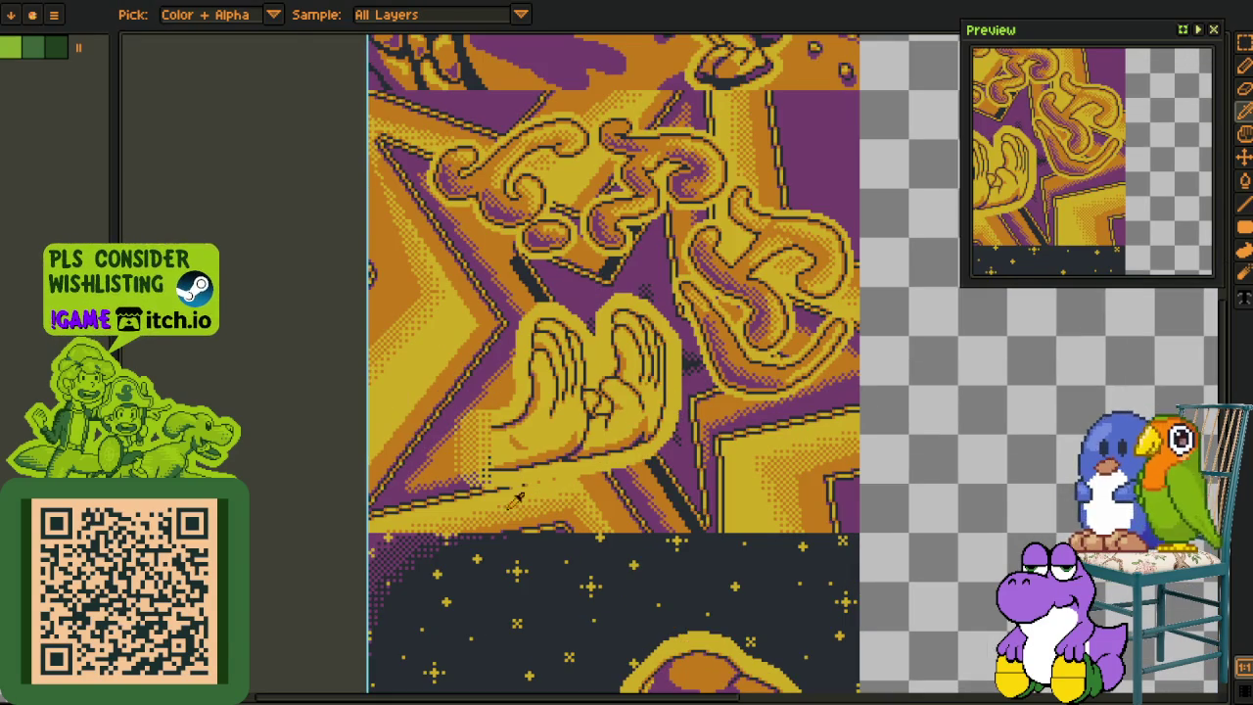
pyautogui.press('Tab')
pyautogui.rightClick(269, 674)
pyautogui.click(294, 660)
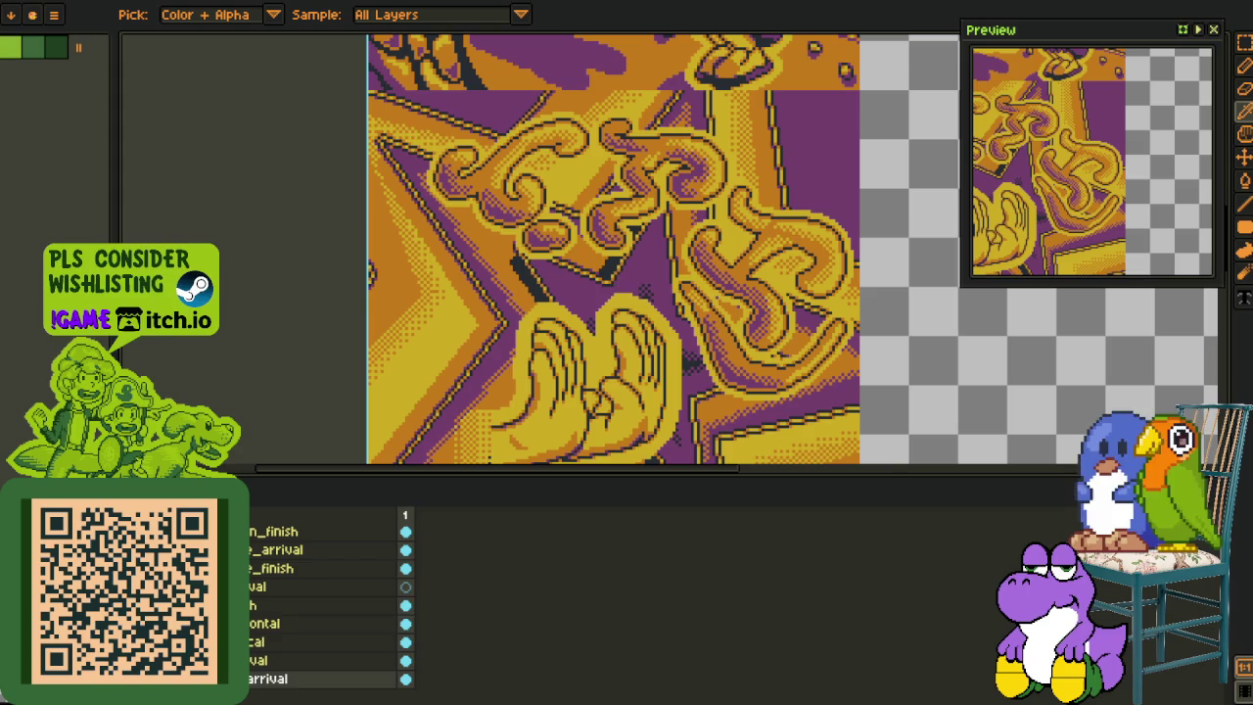
# Step: Add a new empty layer to the pink/green variant, then return to the orange/purple strip
pyautogui.hotkey('ctrl', 'Tab')
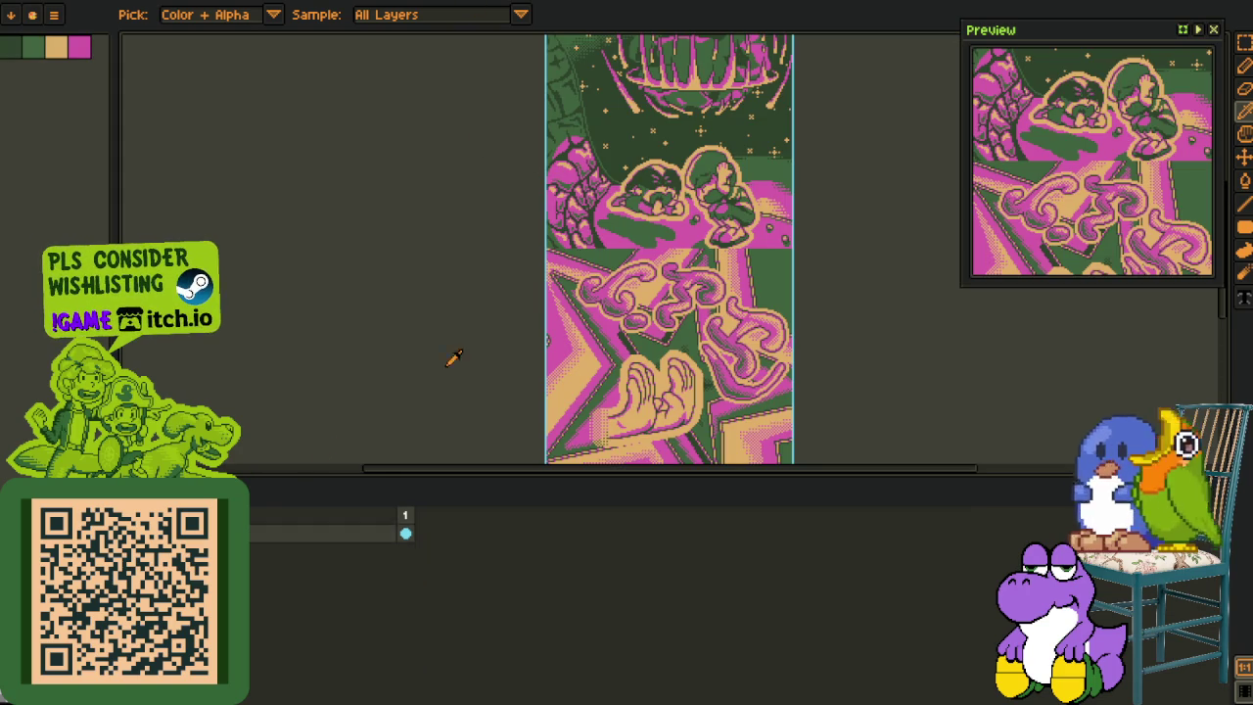
pyautogui.rightClick(257, 542)
pyautogui.click(411, 566)
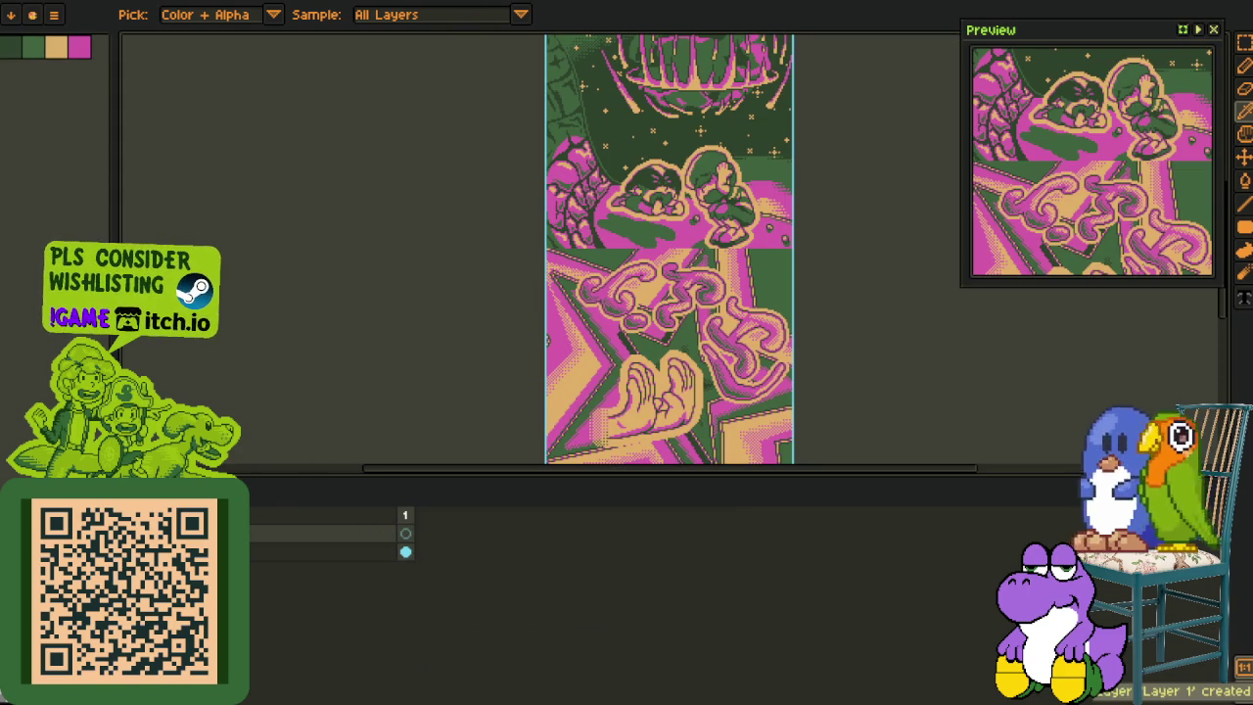
pyautogui.hotkey('ctrl', 'Tab')
pyautogui.press('Tab')
pyautogui.press('Tab')
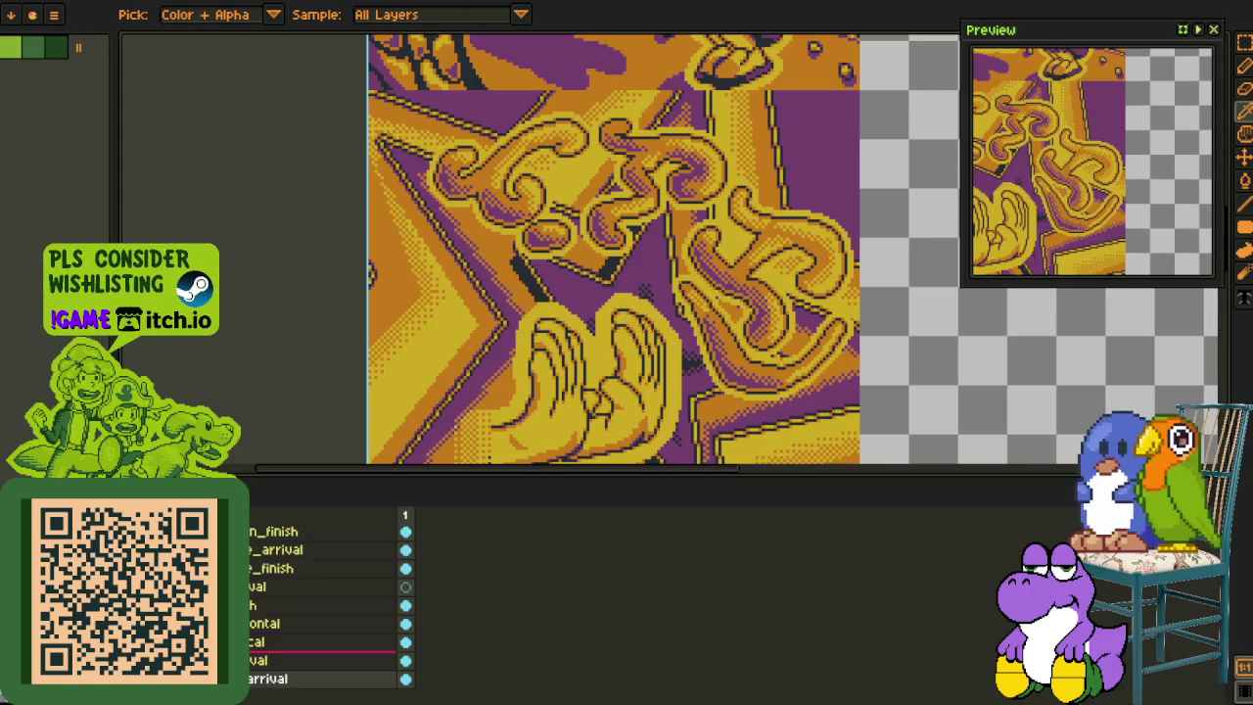
pyautogui.press('Tab')
# Step: Copy the refined hand panel and paste it over the old panel in the pink/green variant
pyautogui.press('r')
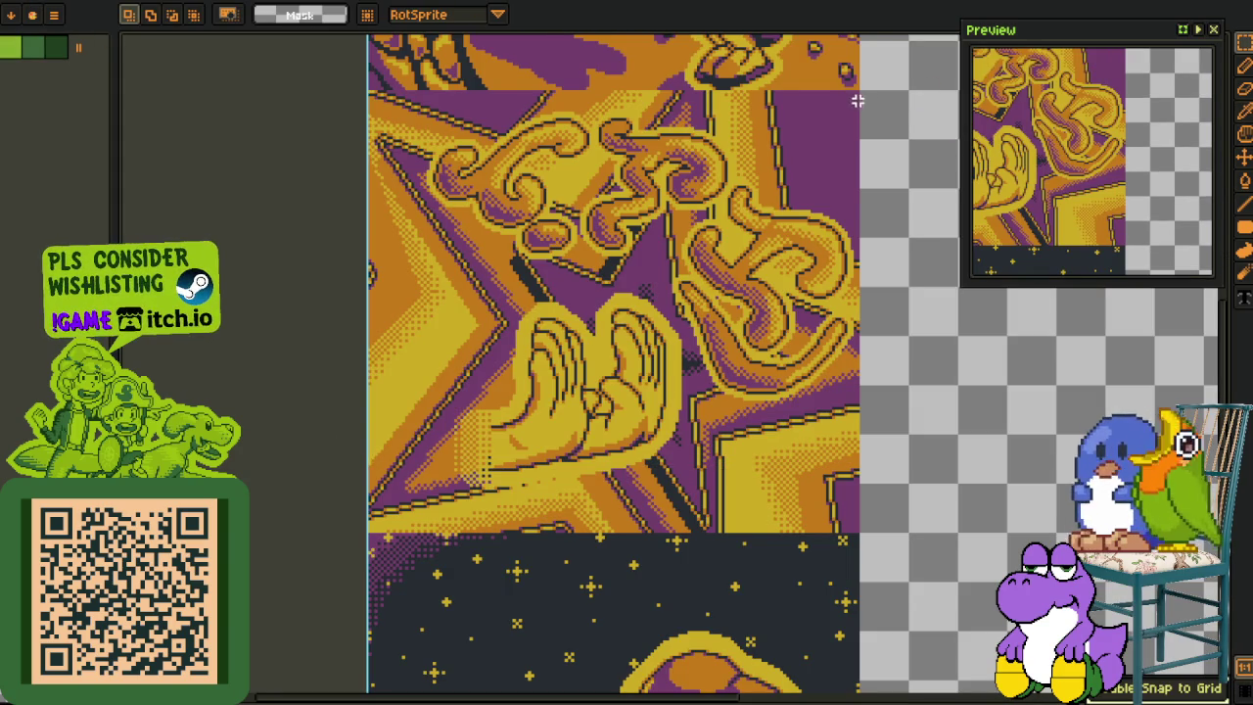
pyautogui.moveTo(857, 95)
pyautogui.mouseDown()
pyautogui.moveTo(420, 531)
pyautogui.moveTo(350, 531)
pyautogui.mouseUp()
pyautogui.press('Delete')
pyautogui.hotkey('ctrl', 'z')
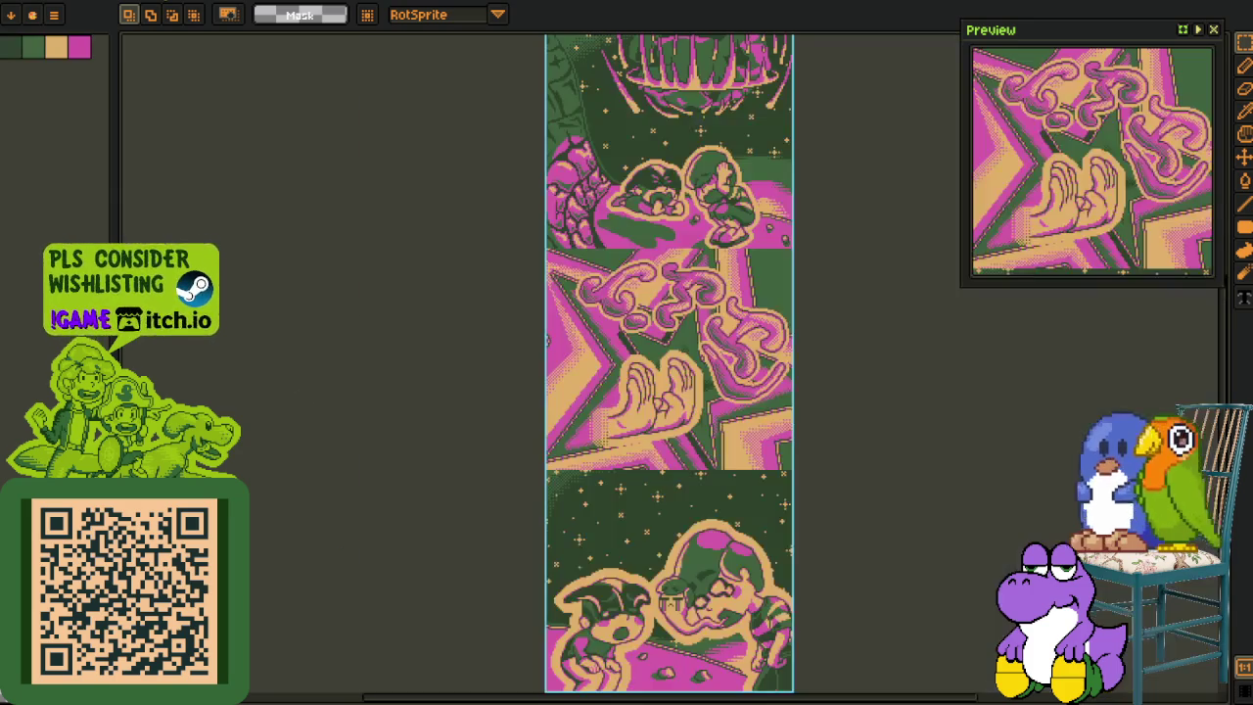
pyautogui.press('Tab')
pyautogui.press('Tab')
pyautogui.scroll(1, 814, 325)
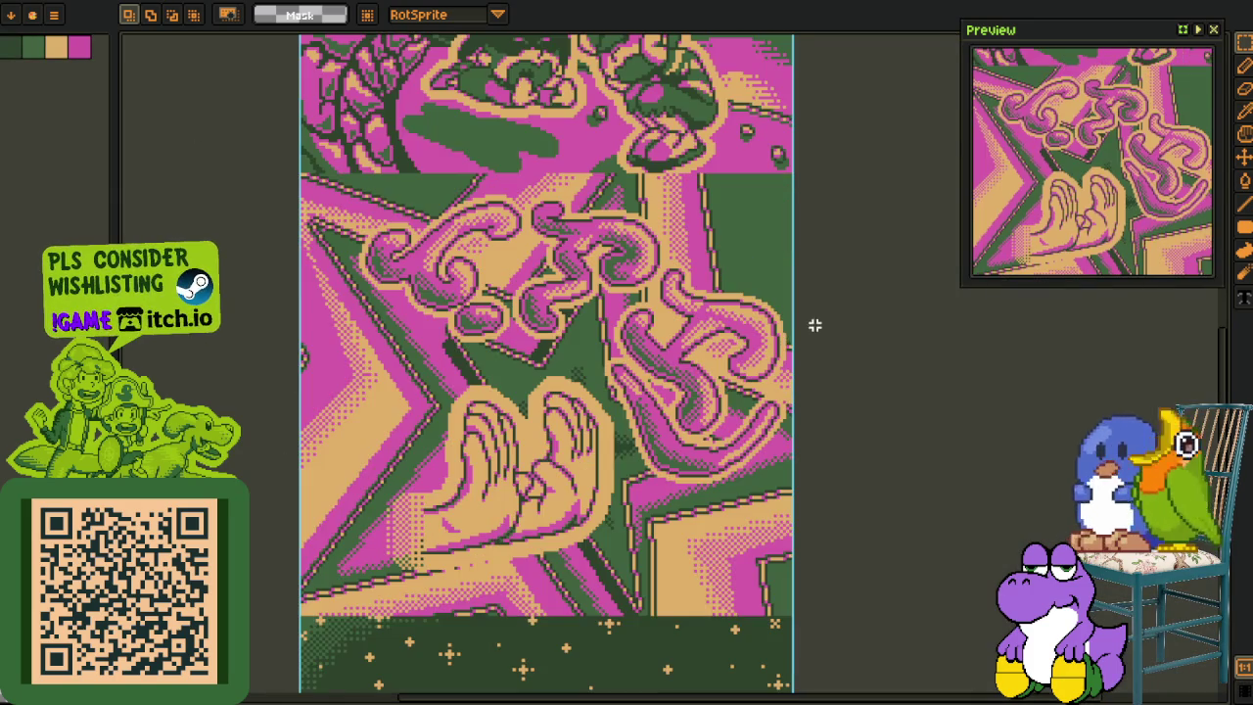
pyautogui.hotkey('ctrl', 'v')
pyautogui.press('Tab')
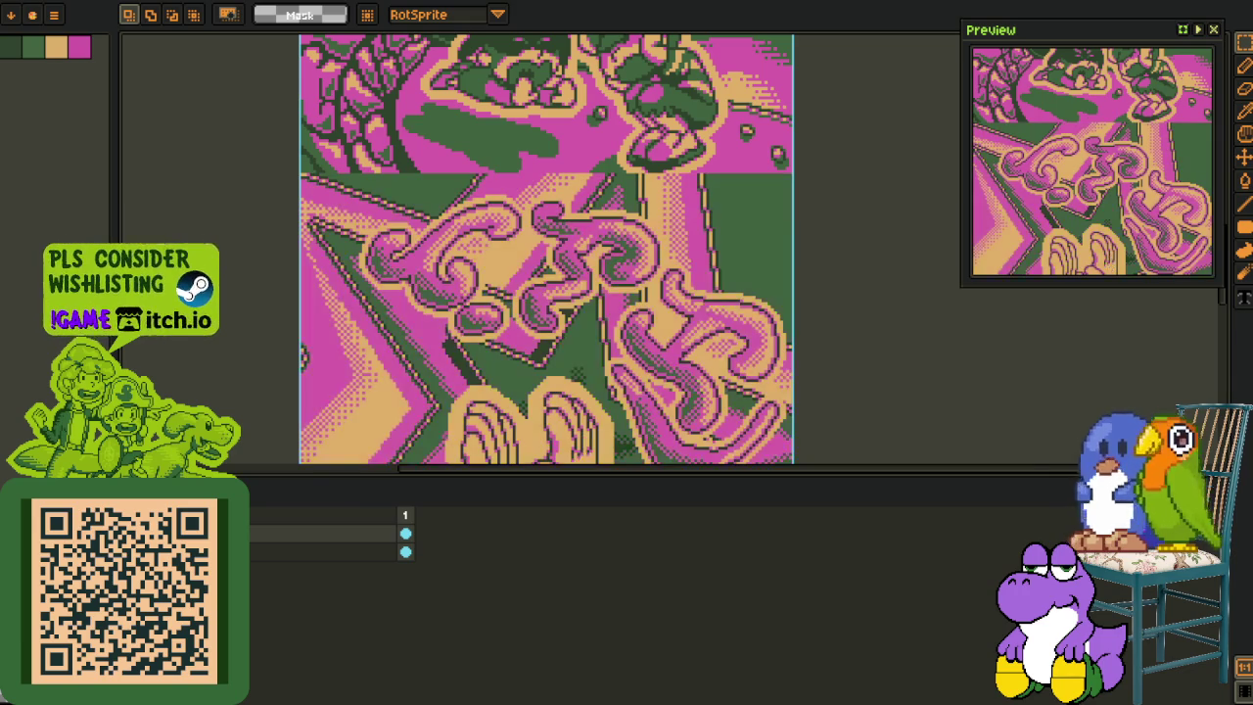
# Step: Try recolouring the pasted panel to the green/pink palette, undoing the attempts
pyautogui.press('i')
pyautogui.scroll(3, 540, 299)
pyautogui.scroll(1, 628, 209)
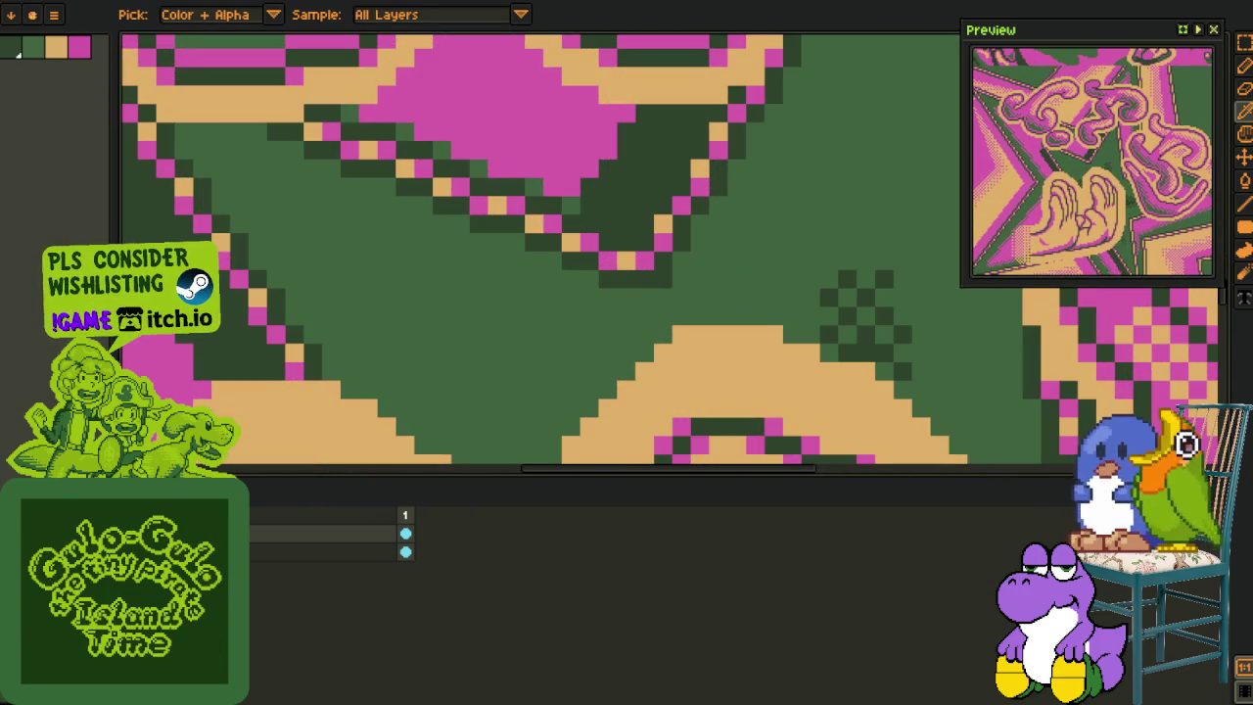
pyautogui.hotkey('ctrl', 'z')
pyautogui.click(474, 549)
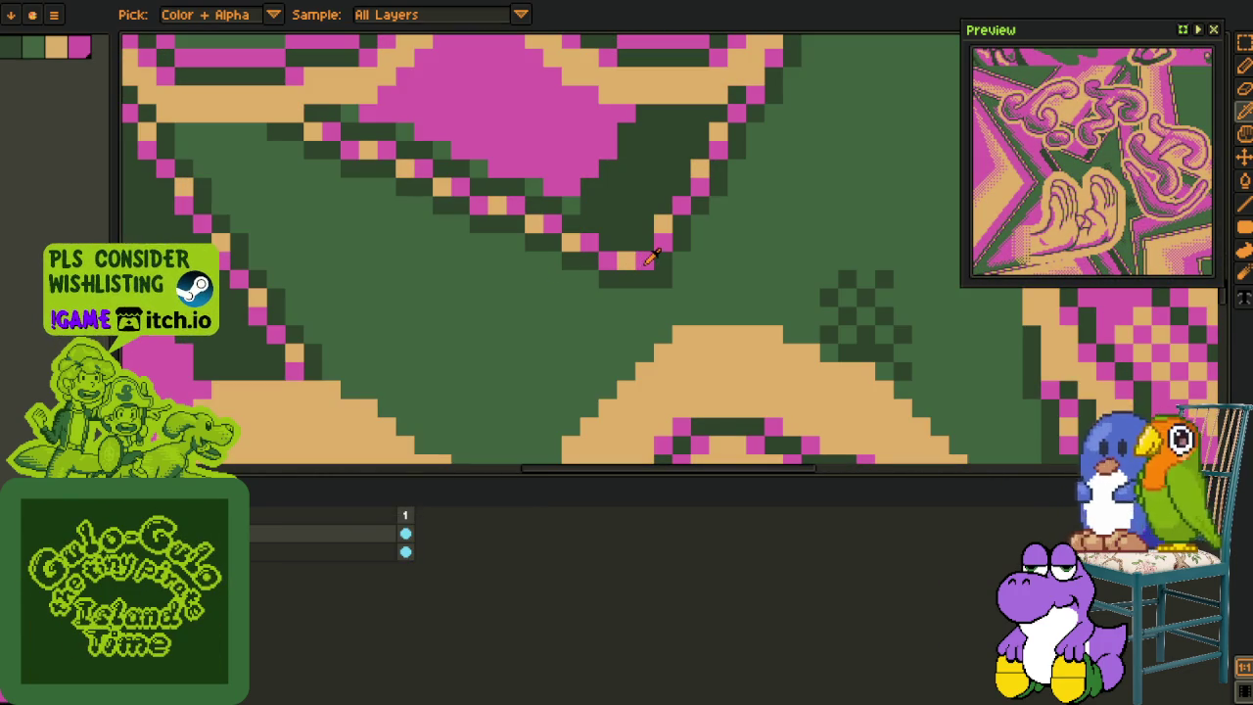
pyautogui.hotkey('ctrl', 'z')
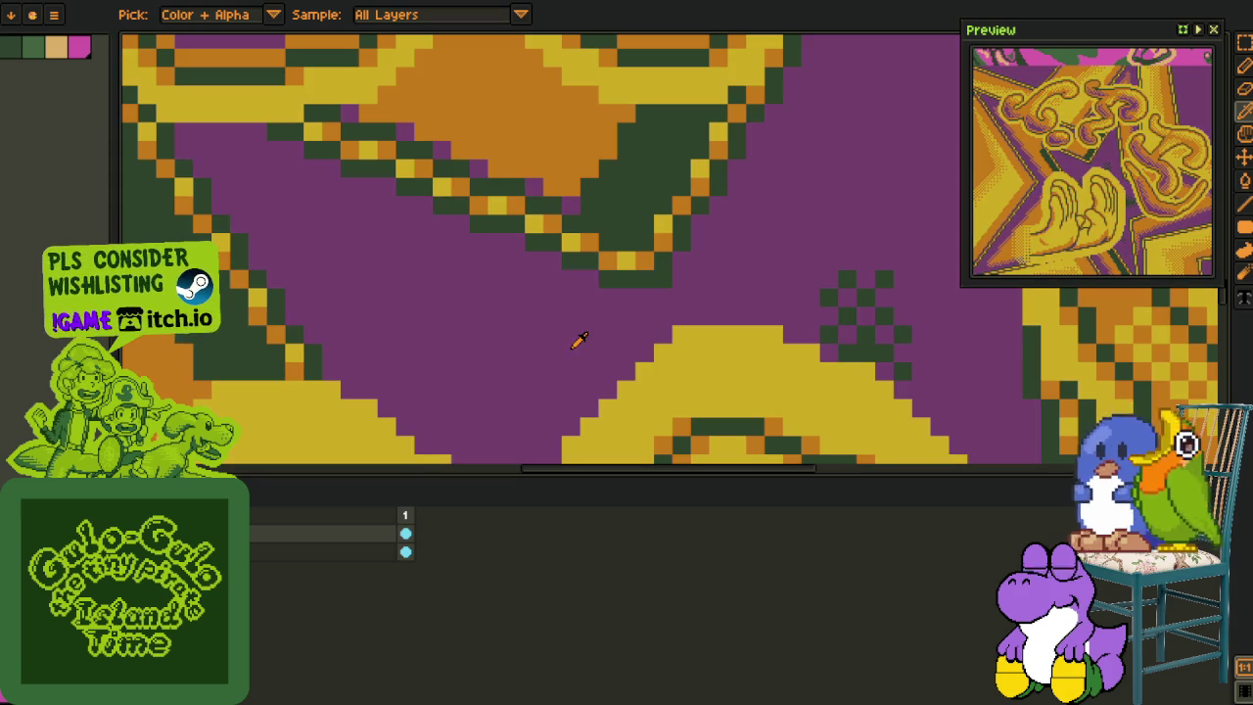
# Step: Use Replace Color to turn the panel's yellow pixels tan
pyautogui.hotkey('shift', 'r')
pyautogui.click(519, 547)
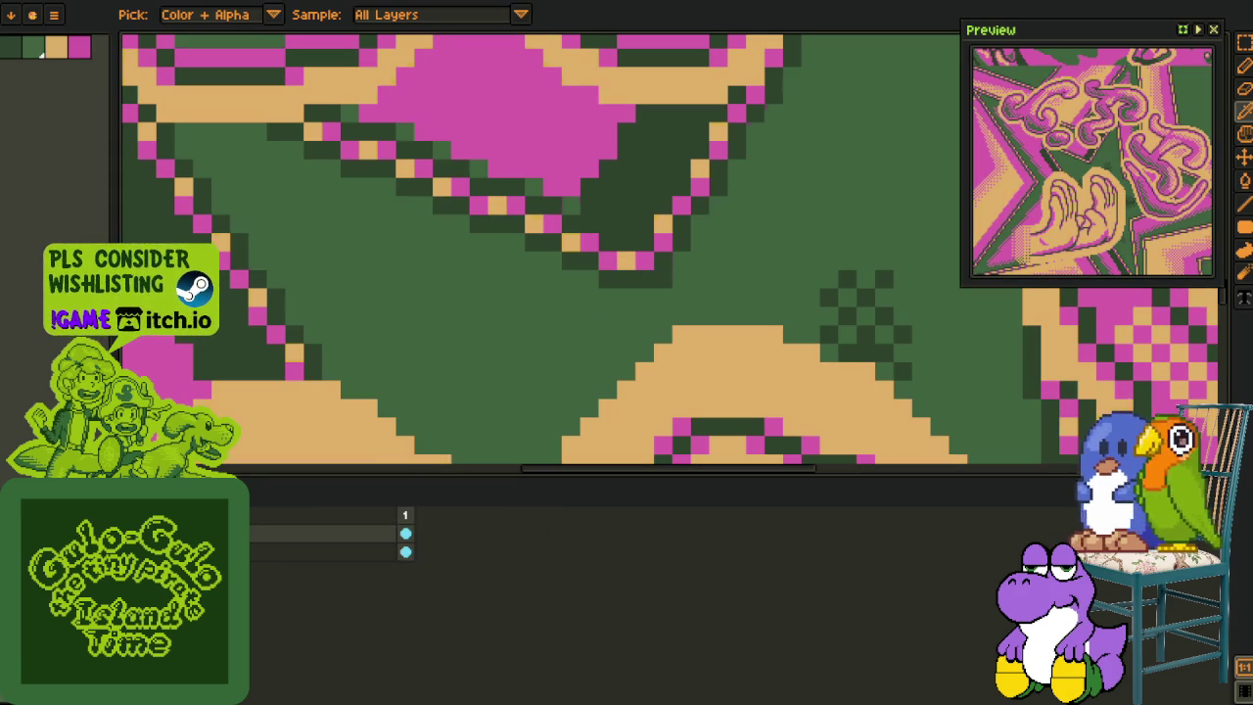
pyautogui.hotkey('ctrl', 'z')
pyautogui.hotkey('shift', 'r')
pyautogui.click(509, 553)
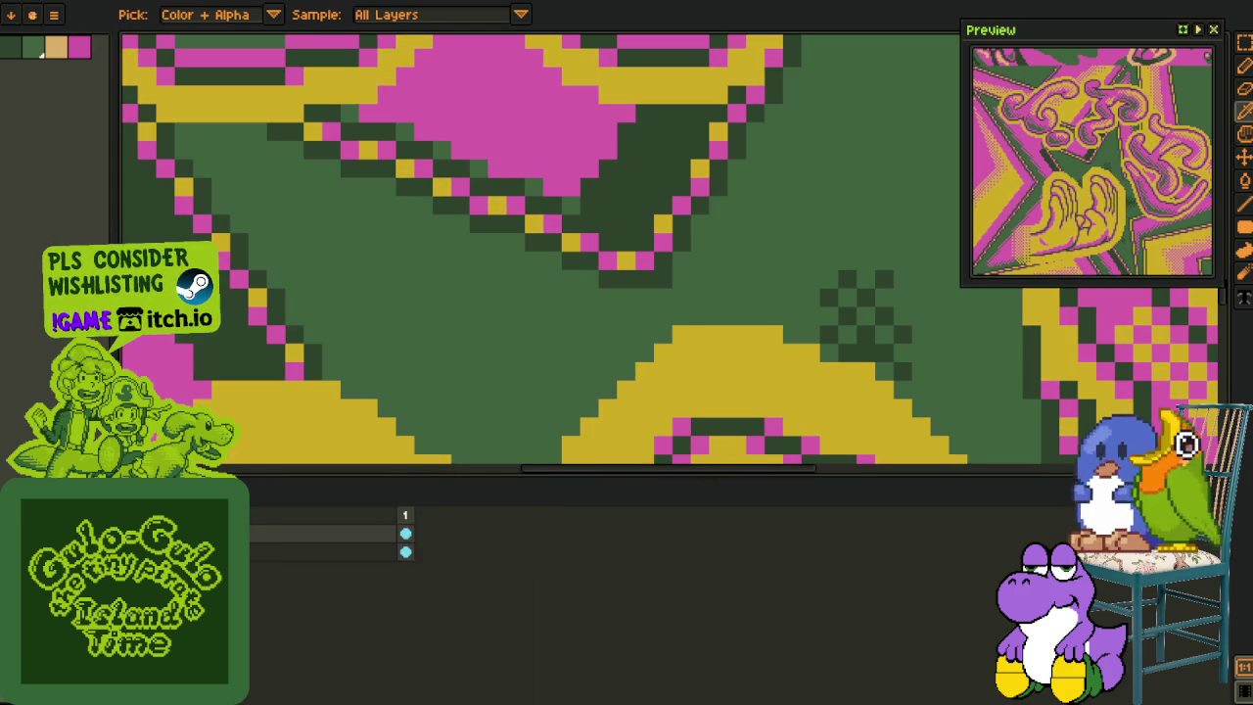
pyautogui.hotkey('ctrl', 'z')
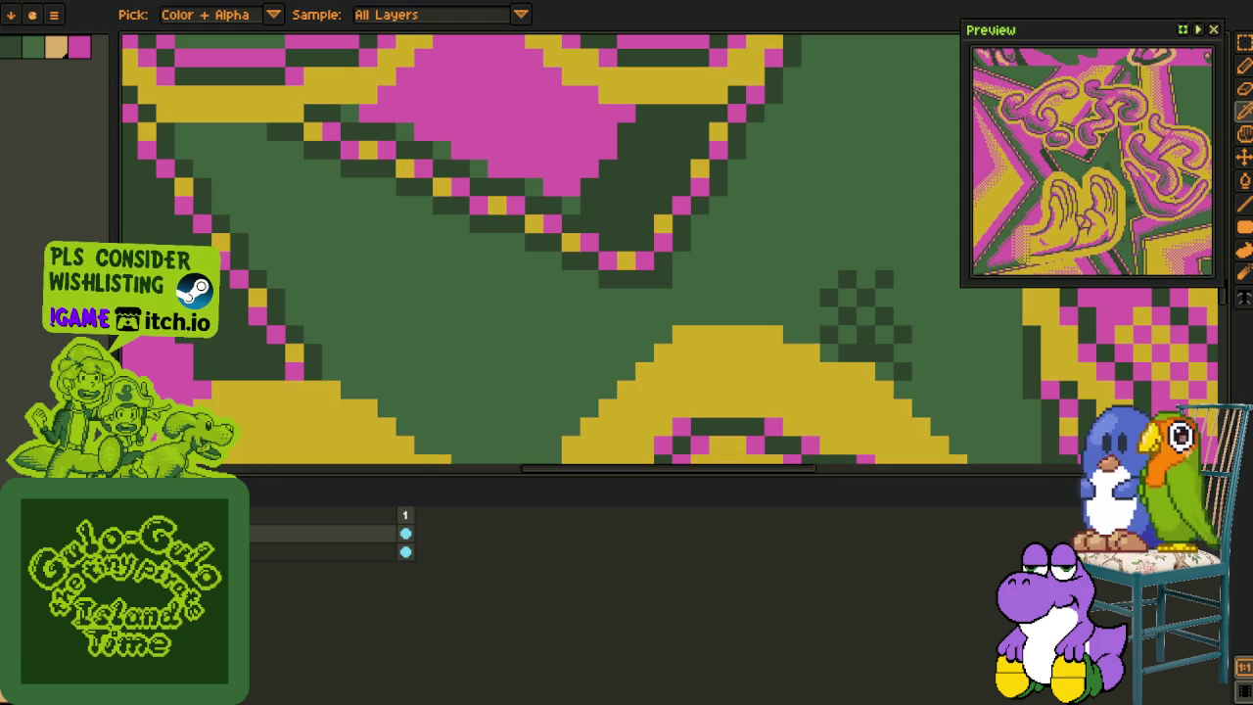
pyautogui.hotkey('shift', 'r')
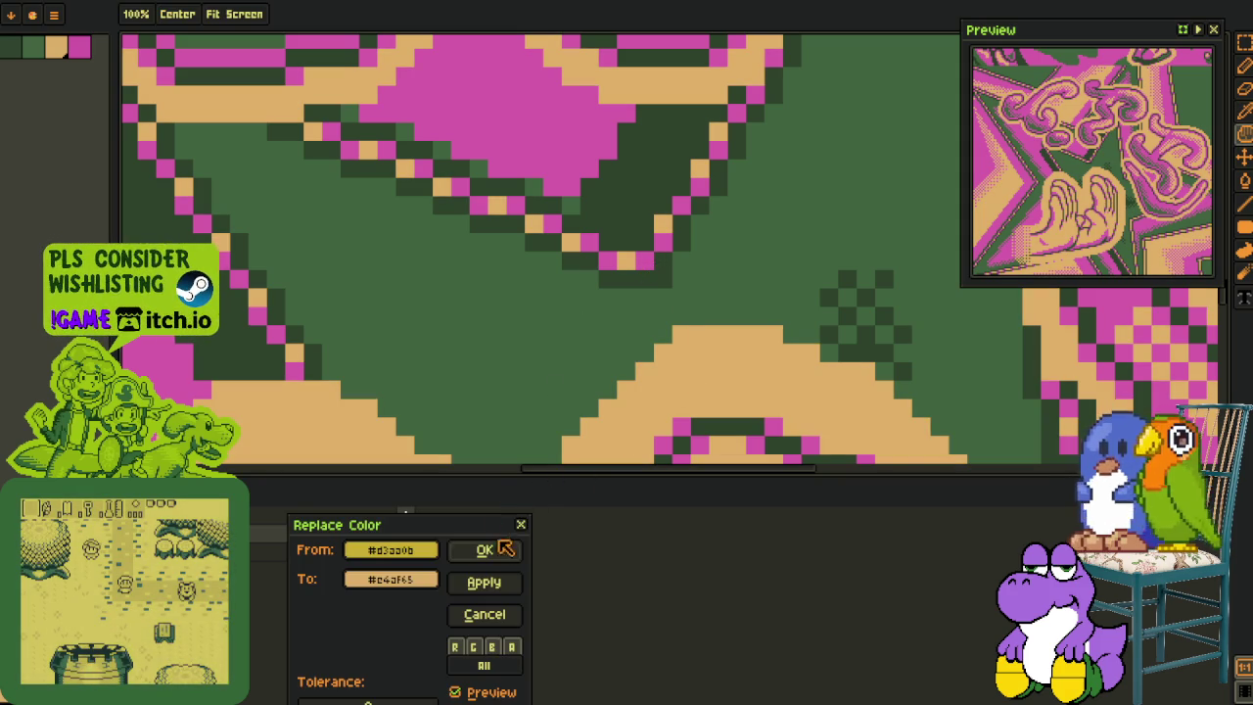
pyautogui.press('Return')
pyautogui.scroll(-2, 598, 223)
pyautogui.scroll(-3, 598, 223)
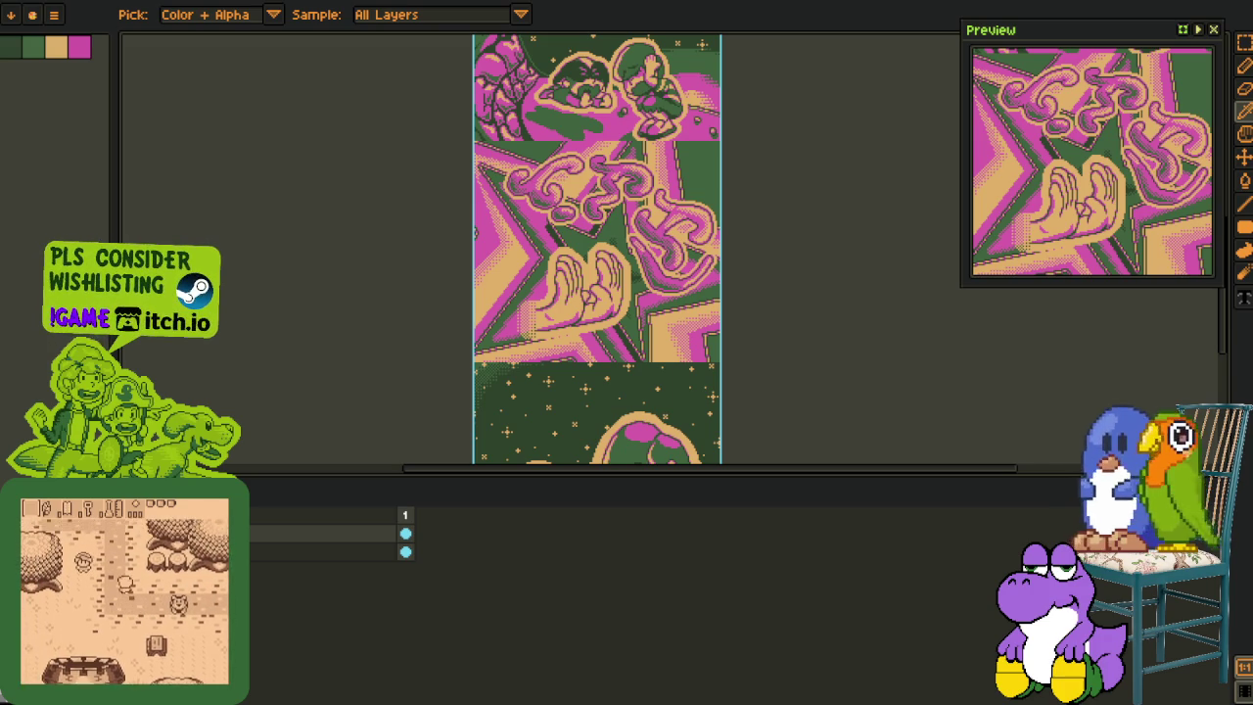
# Step: Load the main cutscene sheet and pan to the star-and-hands tile
pyautogui.moveTo(10, 372); pyautogui.dragTo(468, 372)
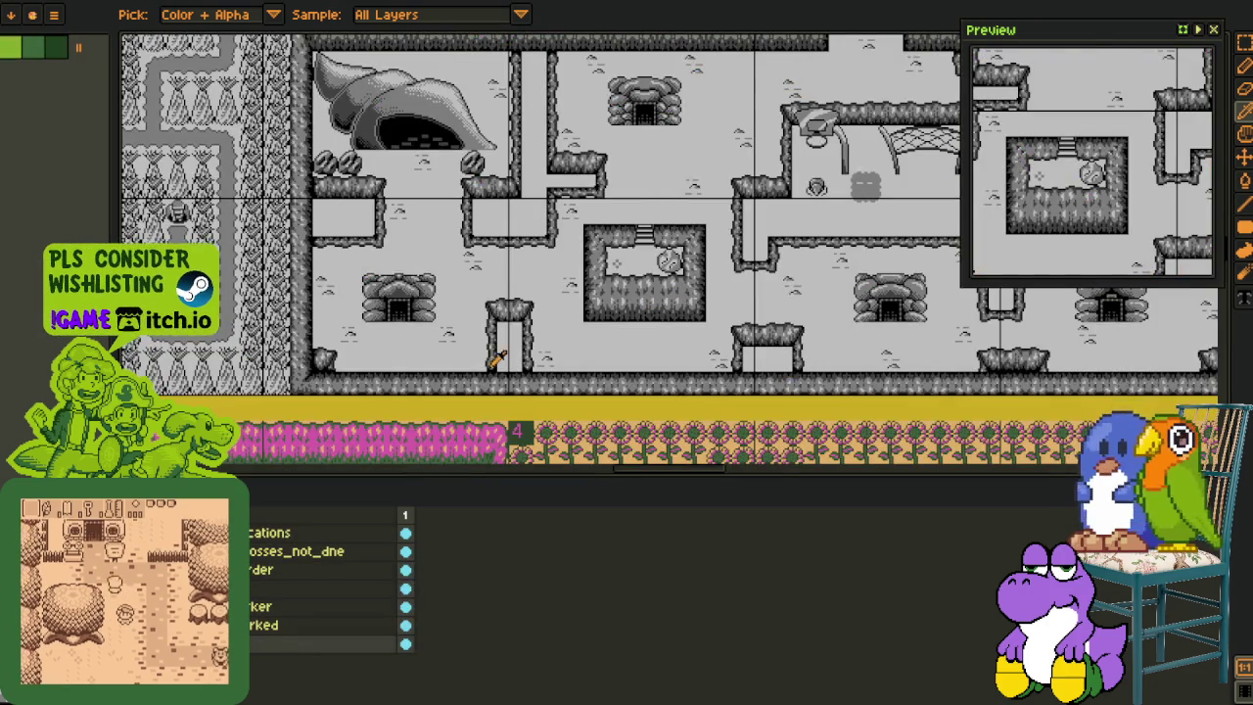
pyautogui.scroll(-5, 497, 358)
pyautogui.scroll(-3, 434, 308)
pyautogui.moveTo(532, 283); pyautogui.dragTo(438, 383)
pyautogui.scroll(3, 431, 245)
pyautogui.scroll(3, 456, 163)
pyautogui.press('o')
pyautogui.scroll(2, 538, 196)
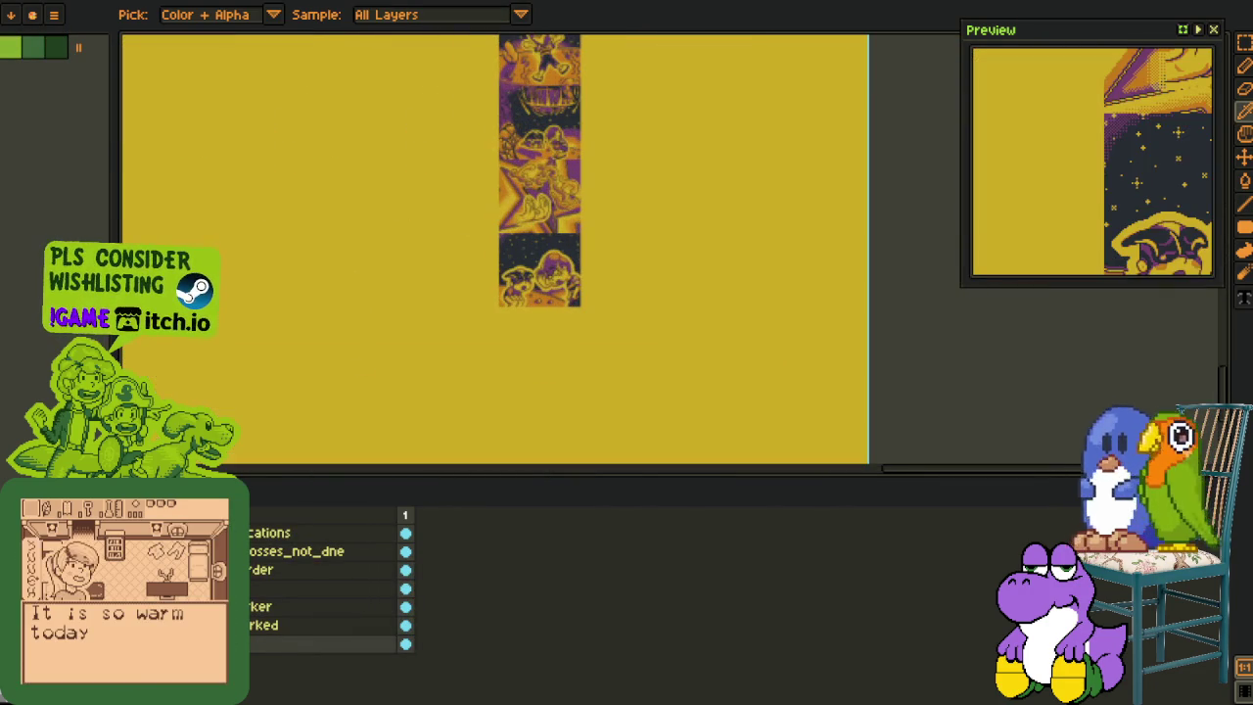
pyautogui.moveTo(386, 453); pyautogui.dragTo(362, 588)
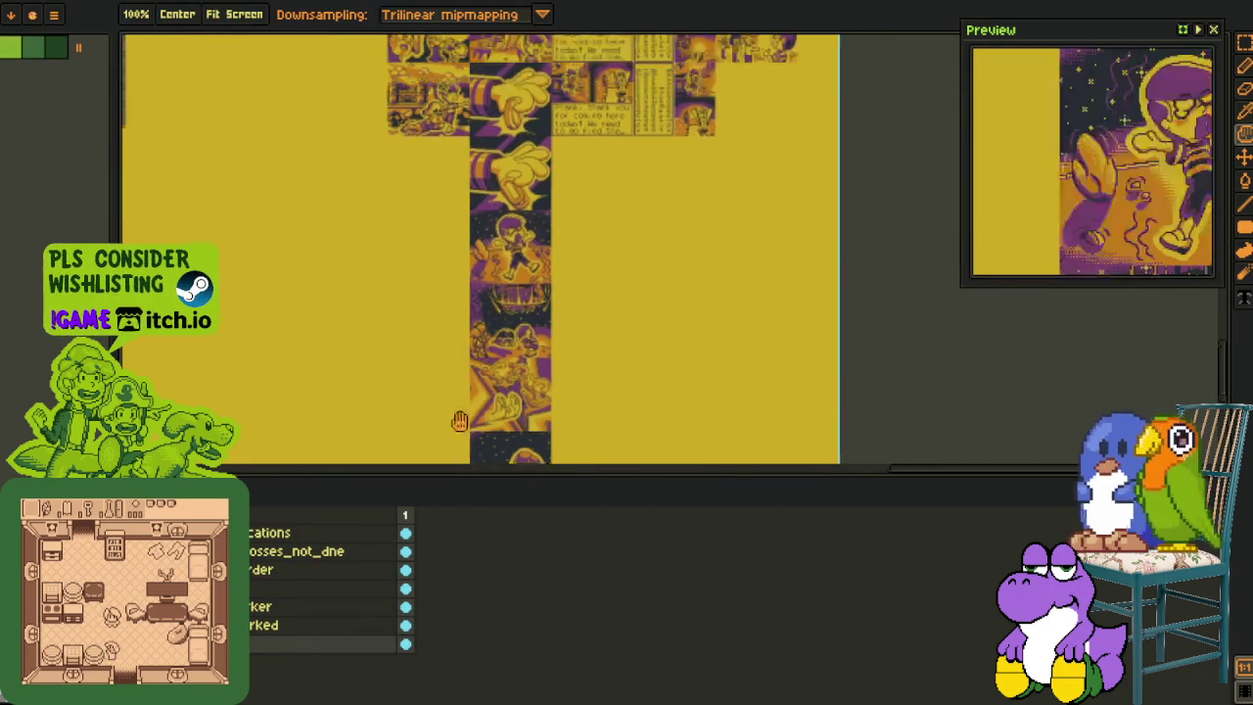
pyautogui.scroll(4, 548, 333)
pyautogui.press('Tab')
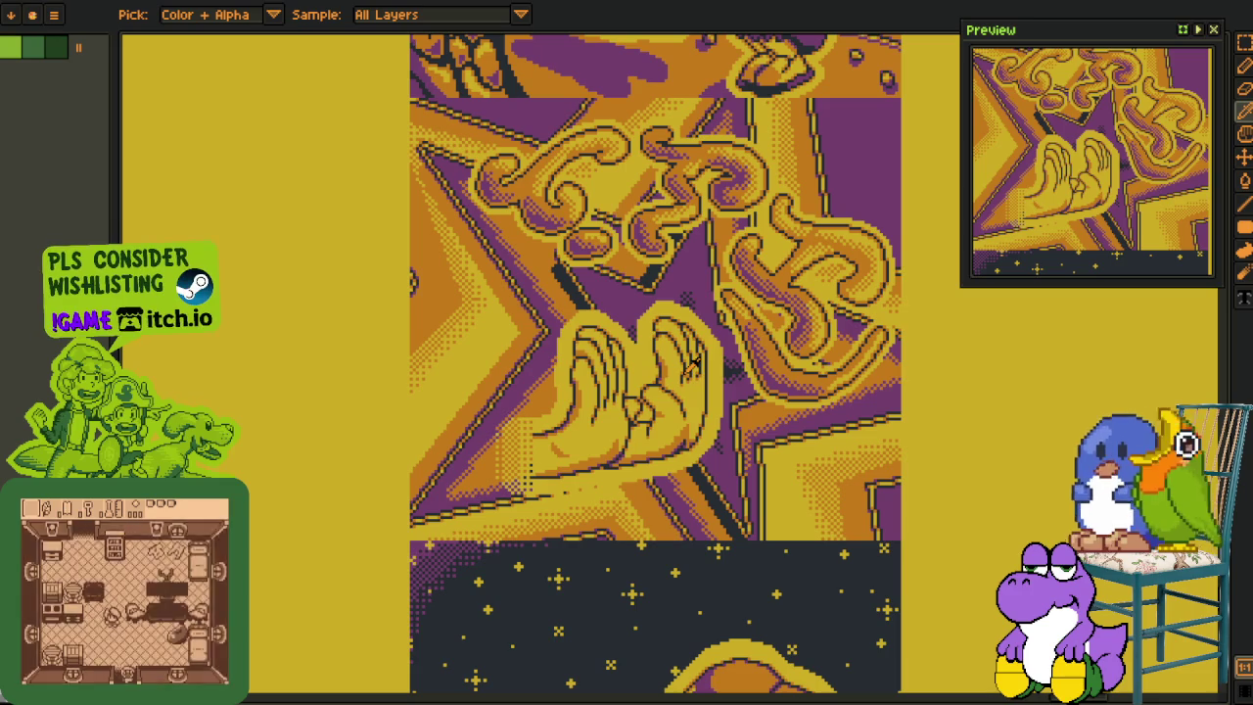
# Step: Snap the refined panel into its strip slot, save, and start saving the pink/green version as PNG
pyautogui.hotkey('shift', 's')
pyautogui.hotkey('ctrl', 'v')
pyautogui.moveTo(692, 365); pyautogui.dragTo(955, 407)
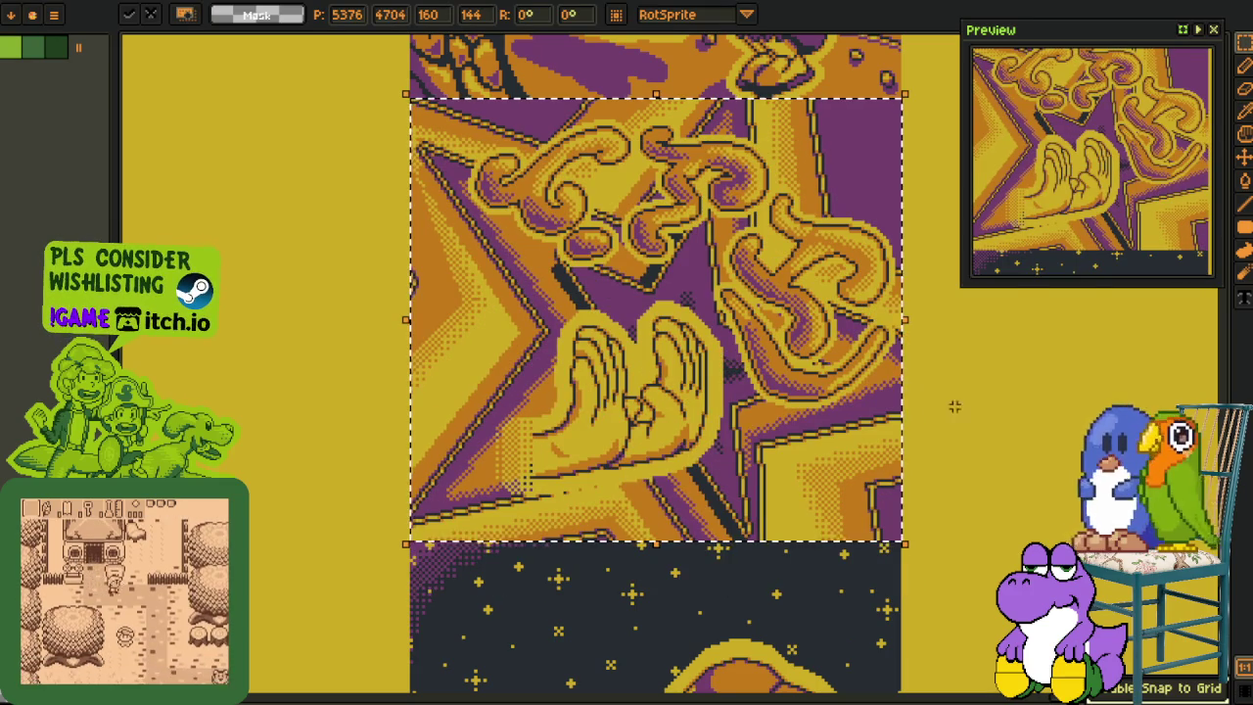
pyautogui.press('Return')
pyautogui.press('Tab')
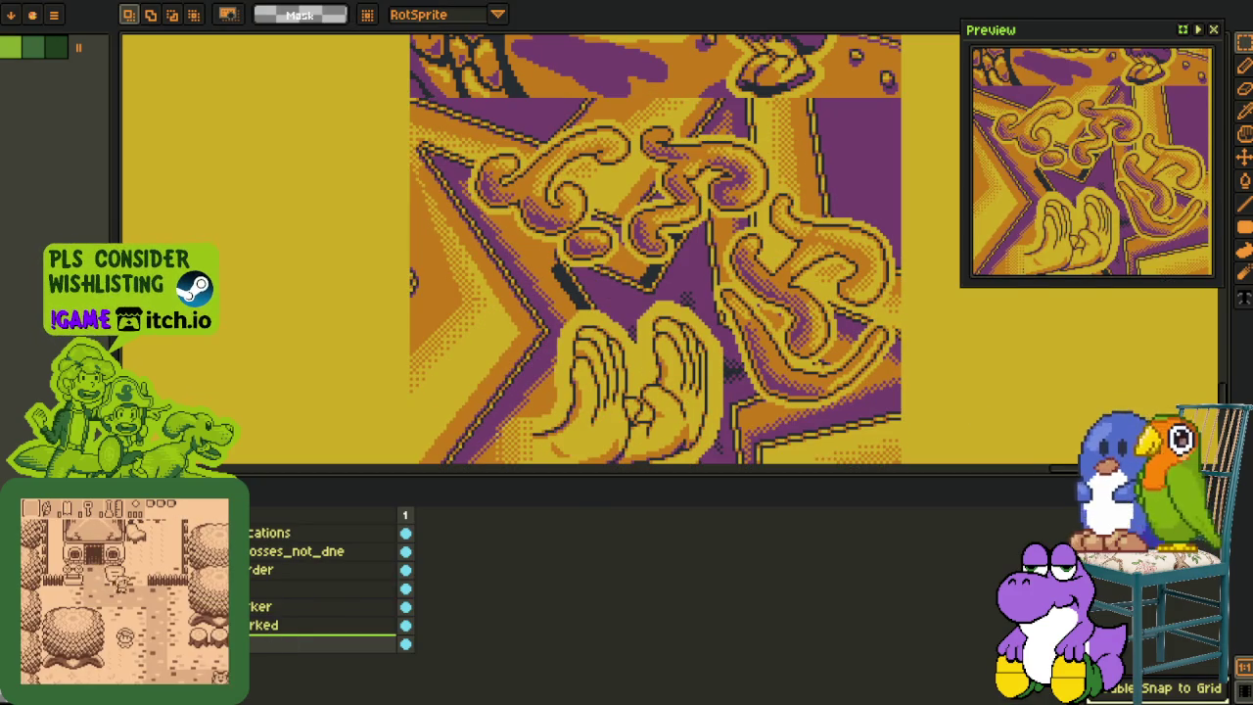
pyautogui.hotkey('ctrl', 's')
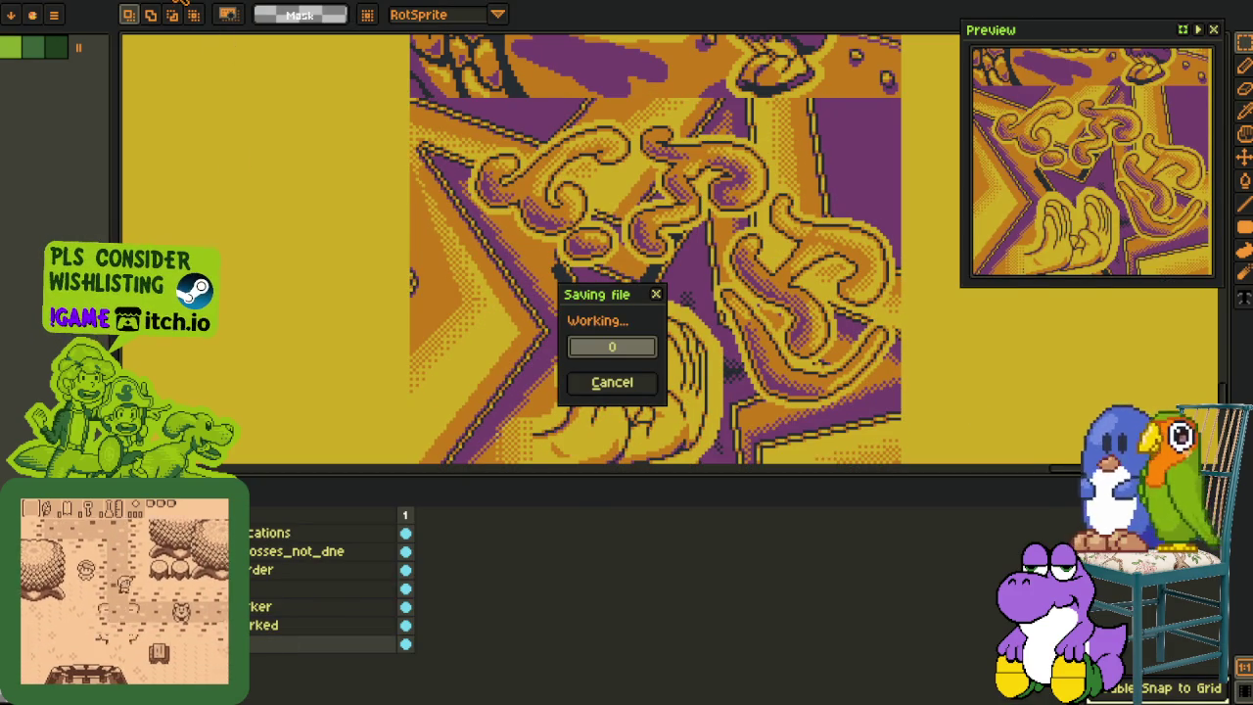
pyautogui.hotkey('ctrl', 'Tab')
pyautogui.hotkey('ctrl', 's')
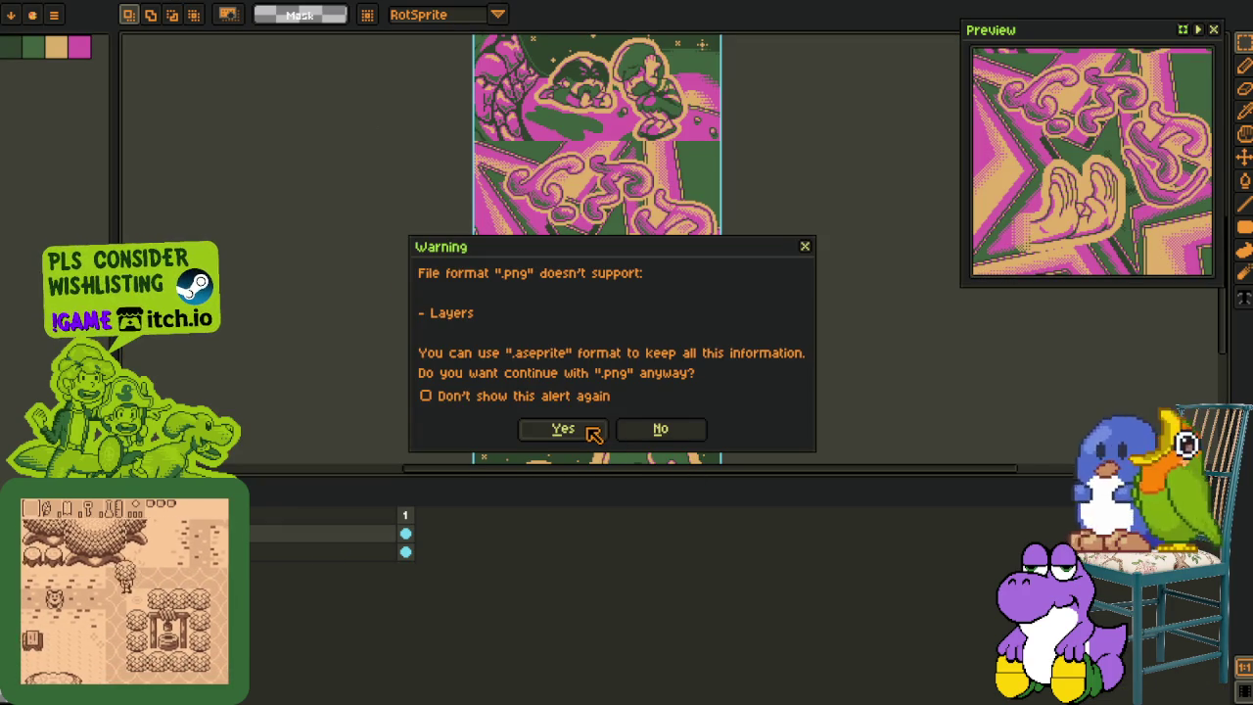
# Step: Decline the layers warning, flatten the pink/green variant, and save it as PNG
pyautogui.click(685, 431)
pyautogui.rightClick(296, 534)
pyautogui.click(380, 656)
pyautogui.hotkey('ctrl', 's')
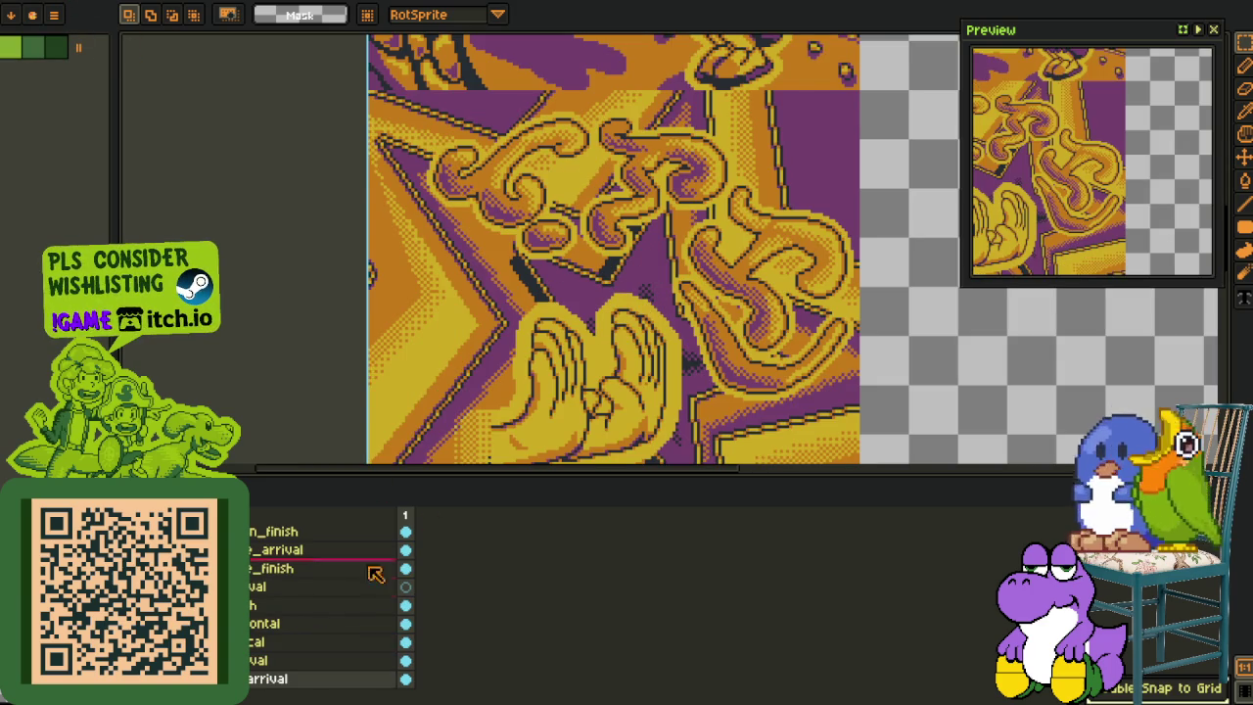
# Step: Reorder the hand panel layer and move its artwork up about 120 pixels
pyautogui.hotkey('ctrl', 'a')
pyautogui.hotkey('ctrl', 'd')
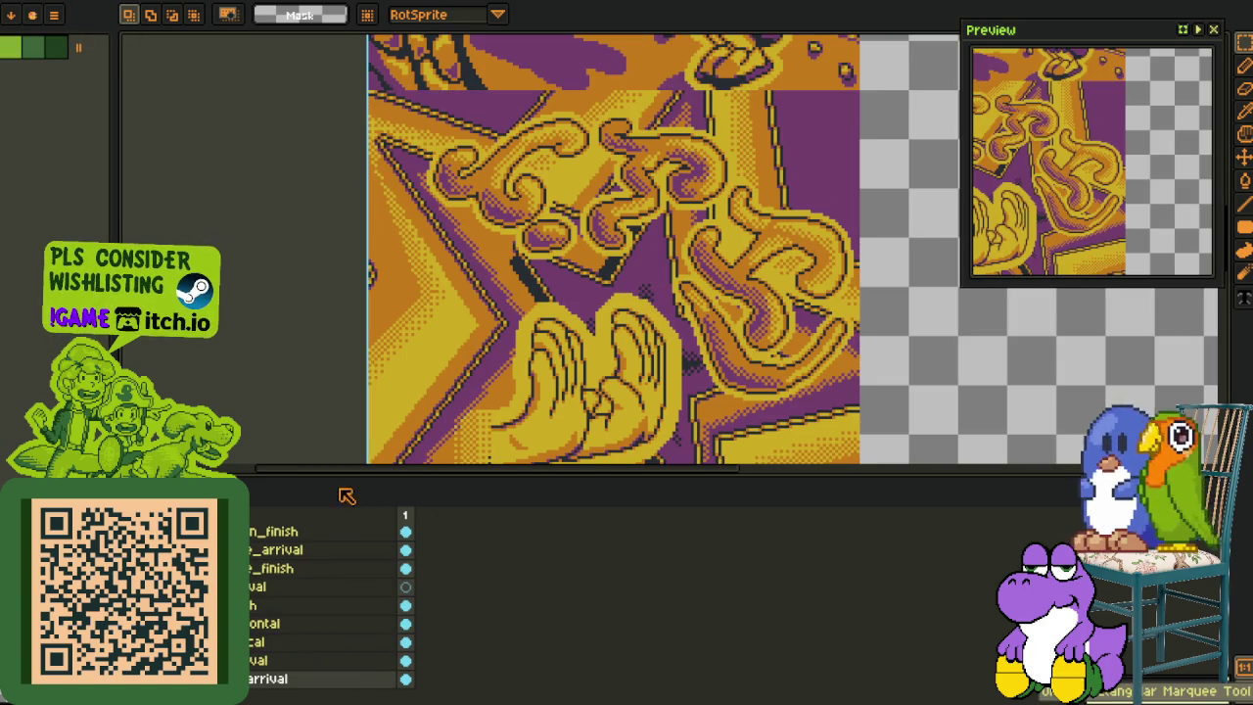
pyautogui.moveTo(294, 651); pyautogui.dragTo(294, 671)
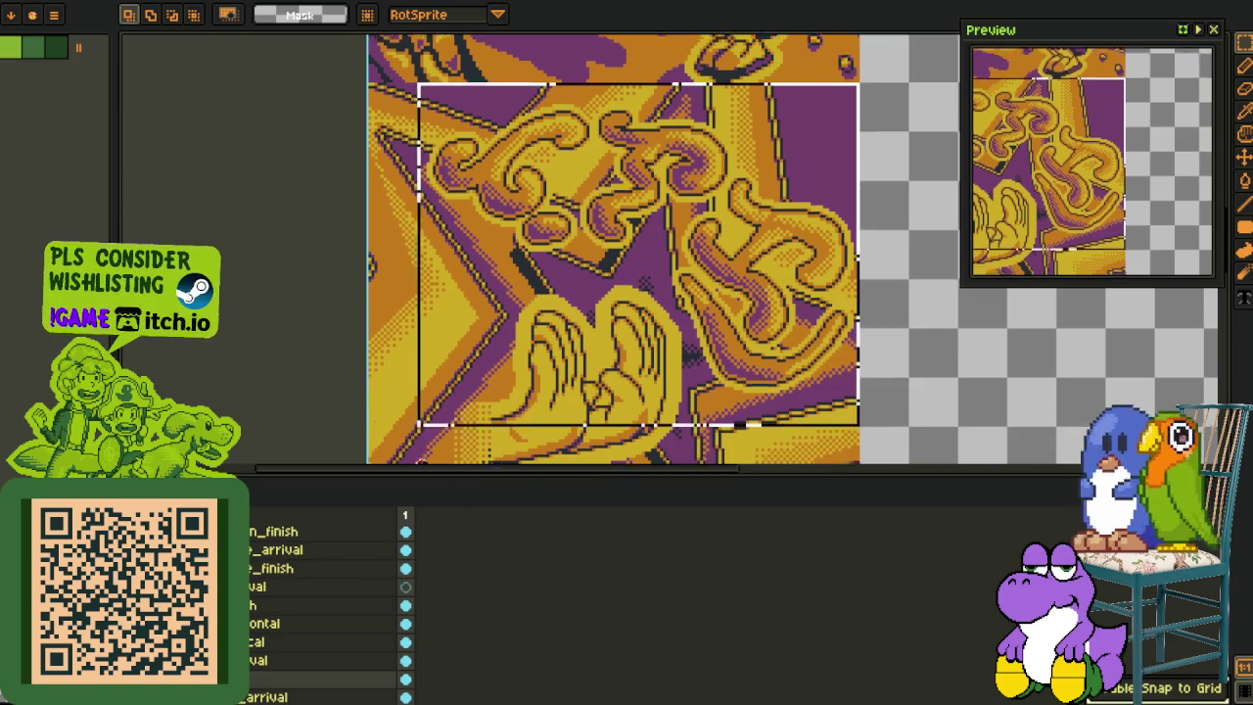
pyautogui.moveTo(842, 106); pyautogui.dragTo(341, 425)
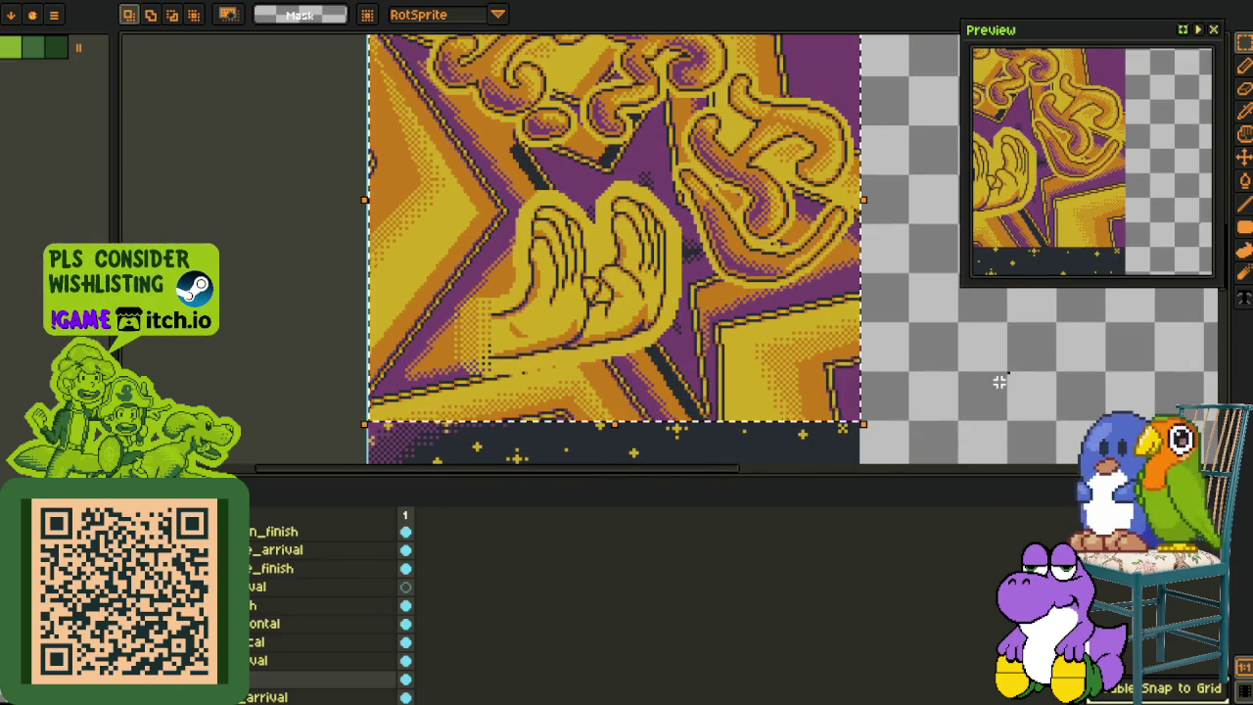
pyautogui.click(228, 3)
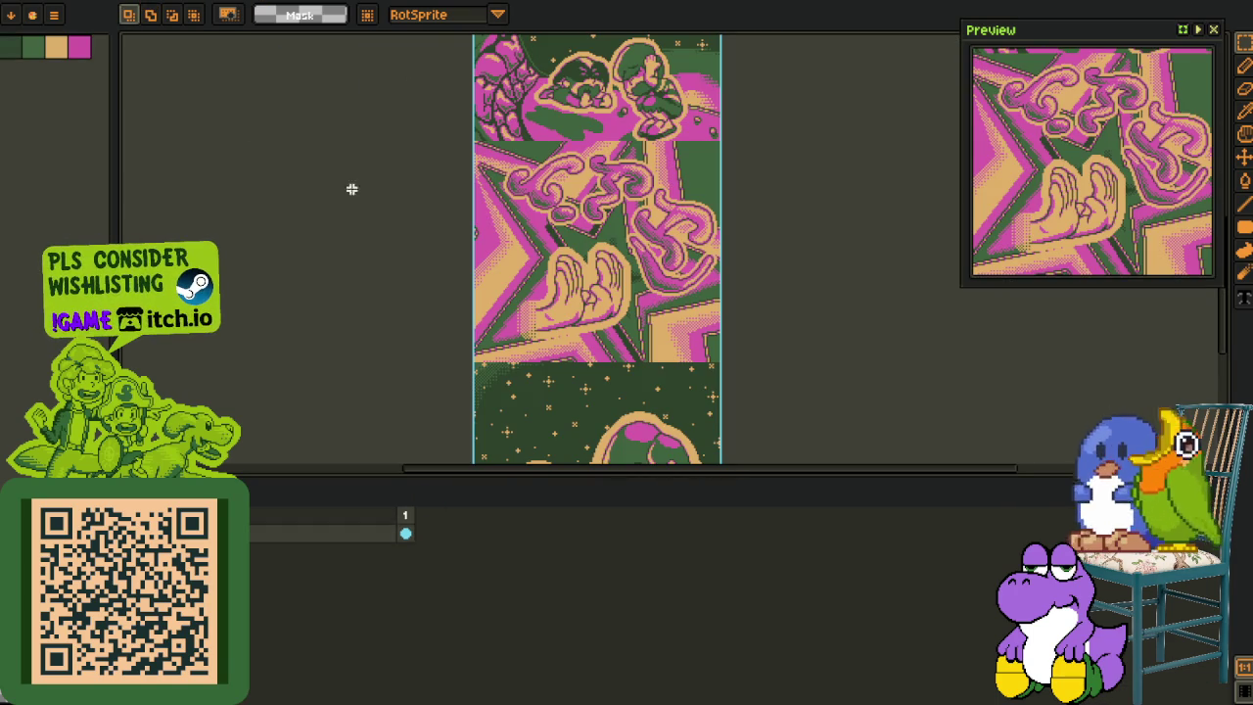
pyautogui.hotkey('ctrl', 'Tab')
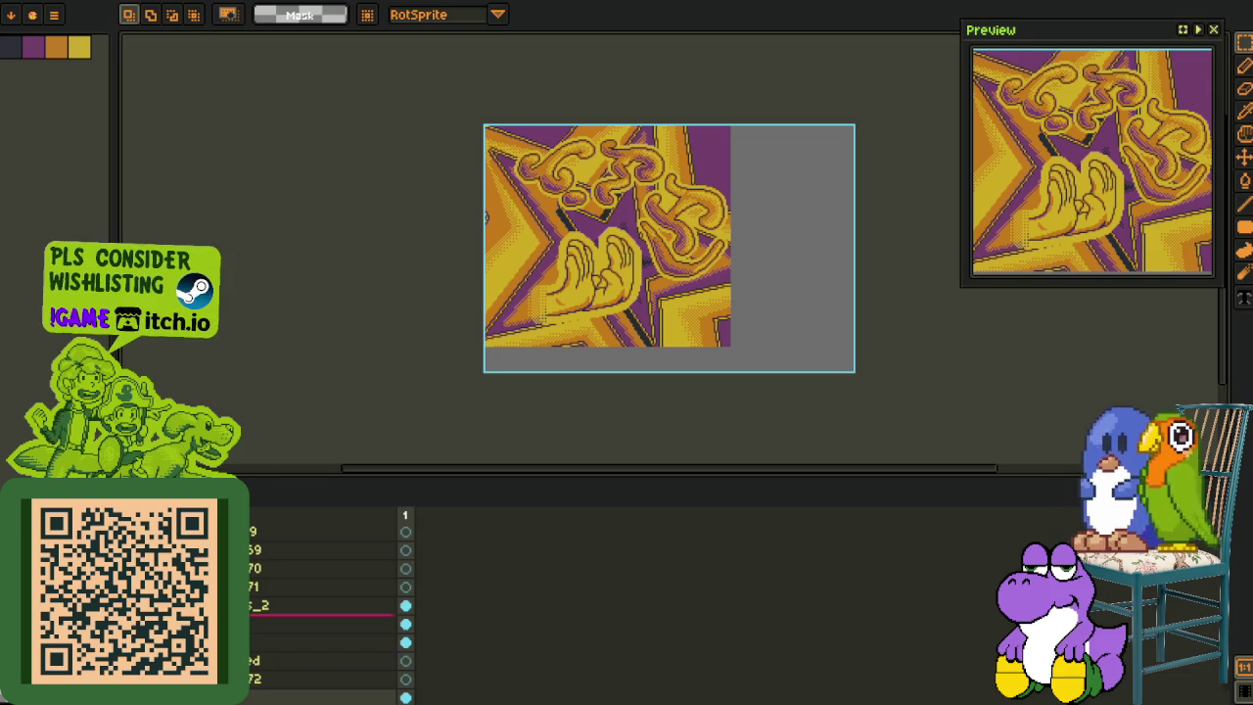
# Step: Select the hand artwork layer, nudge the image down and back, and save it unchanged
pyautogui.click(323, 605)
pyautogui.rightClick(318, 608)
pyautogui.moveTo(289, 608)
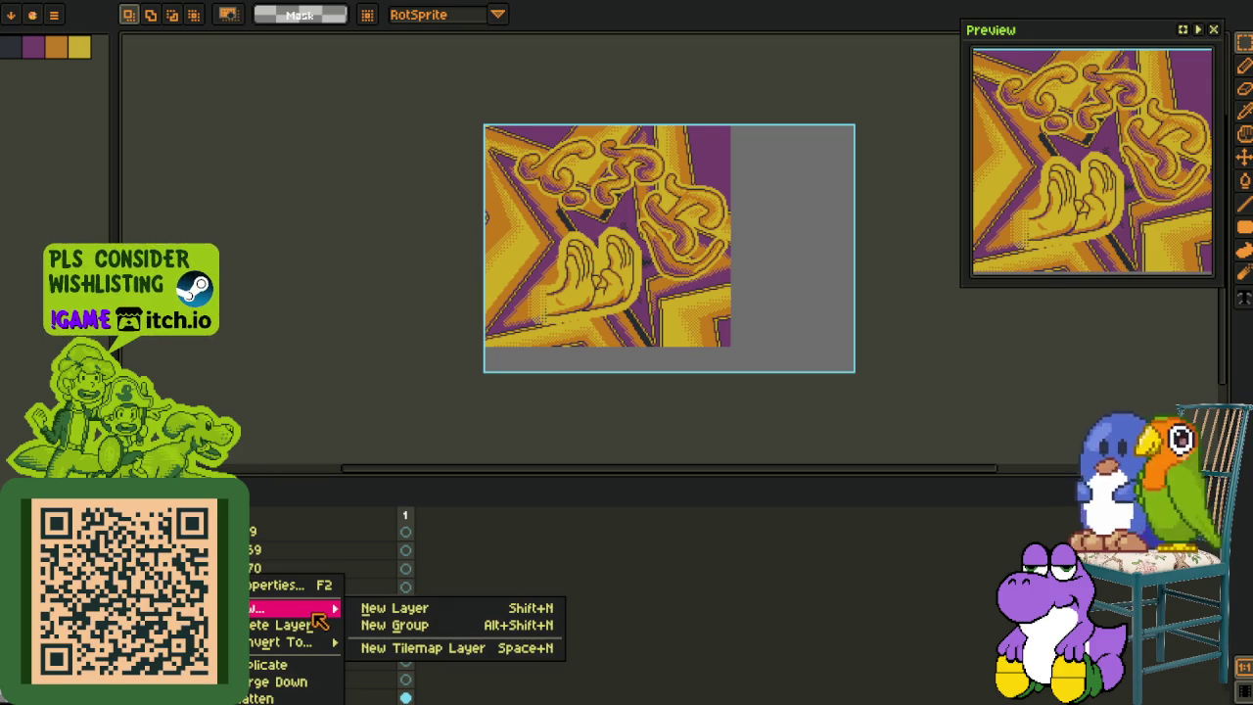
pyautogui.press('Escape')
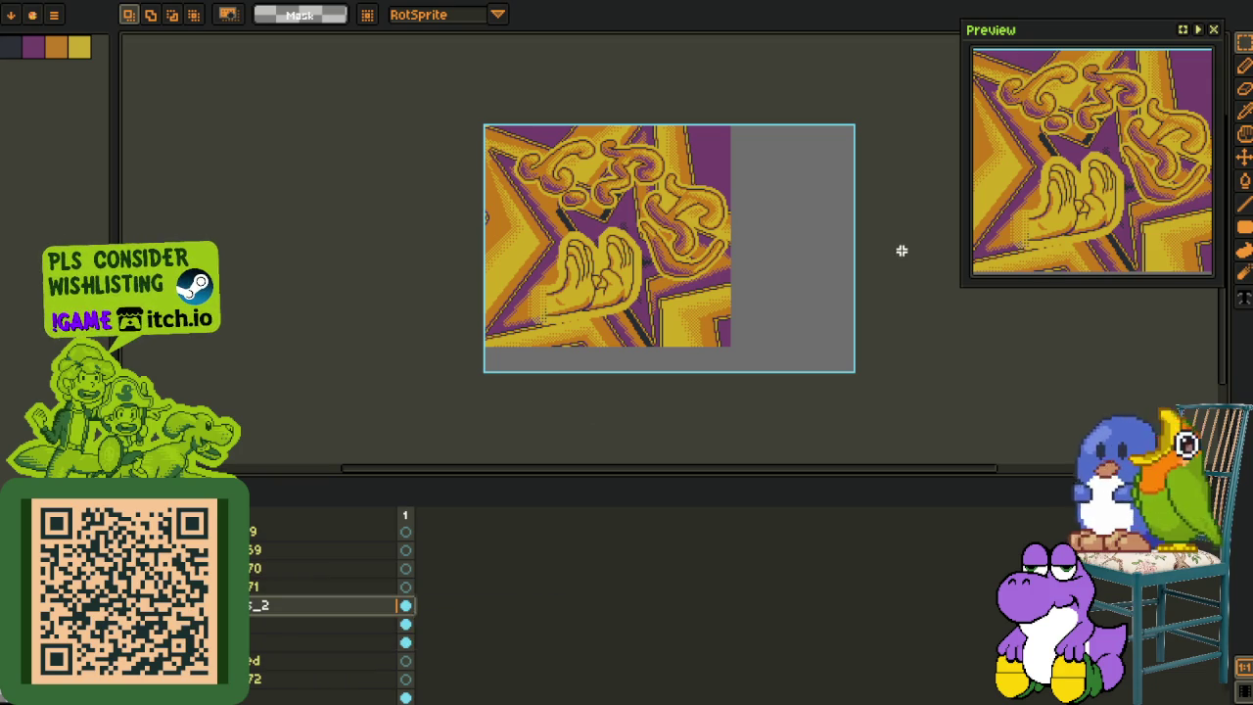
pyautogui.hotkey('ctrl', 'a')
pyautogui.press('Down')
pyautogui.press('Down')
pyautogui.press('Down')
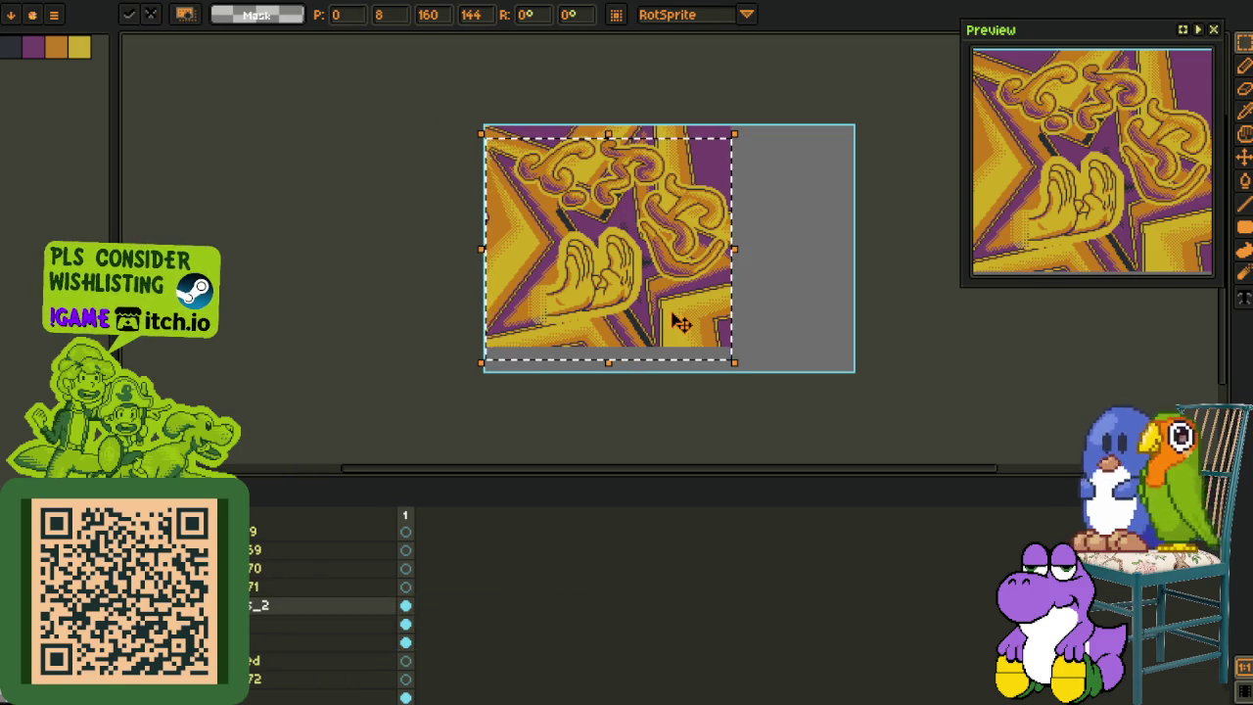
pyautogui.press('Escape')
pyautogui.hotkey('ctrl', 'a')
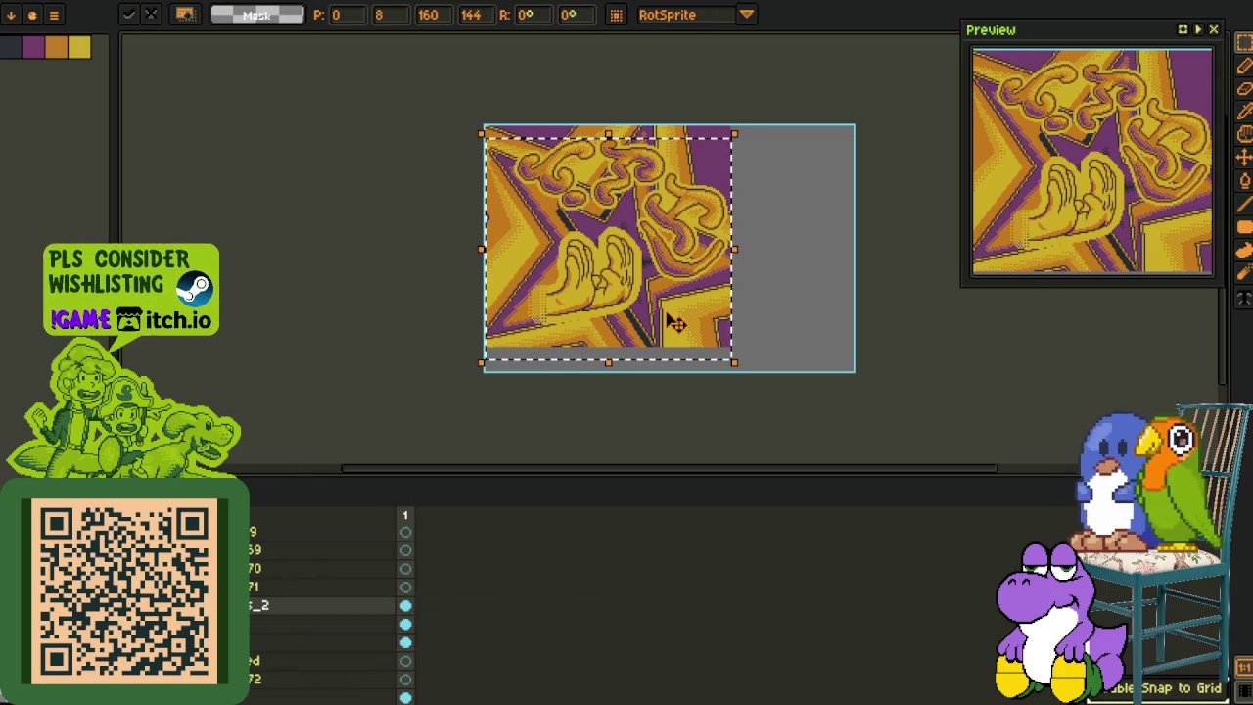
pyautogui.hotkey('ctrl', 's')
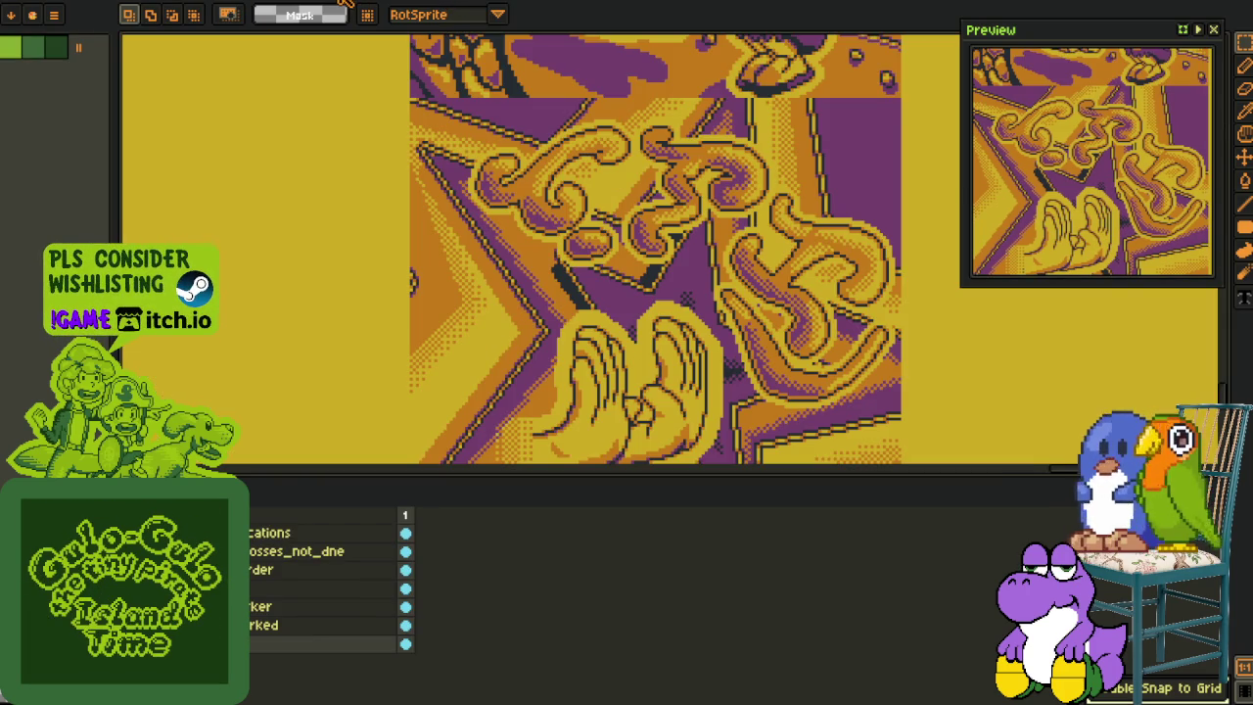
# Step: In the transparent-backed strip, merge the hand panel layer down and save
pyautogui.hotkey('ctrl', 'Tab')
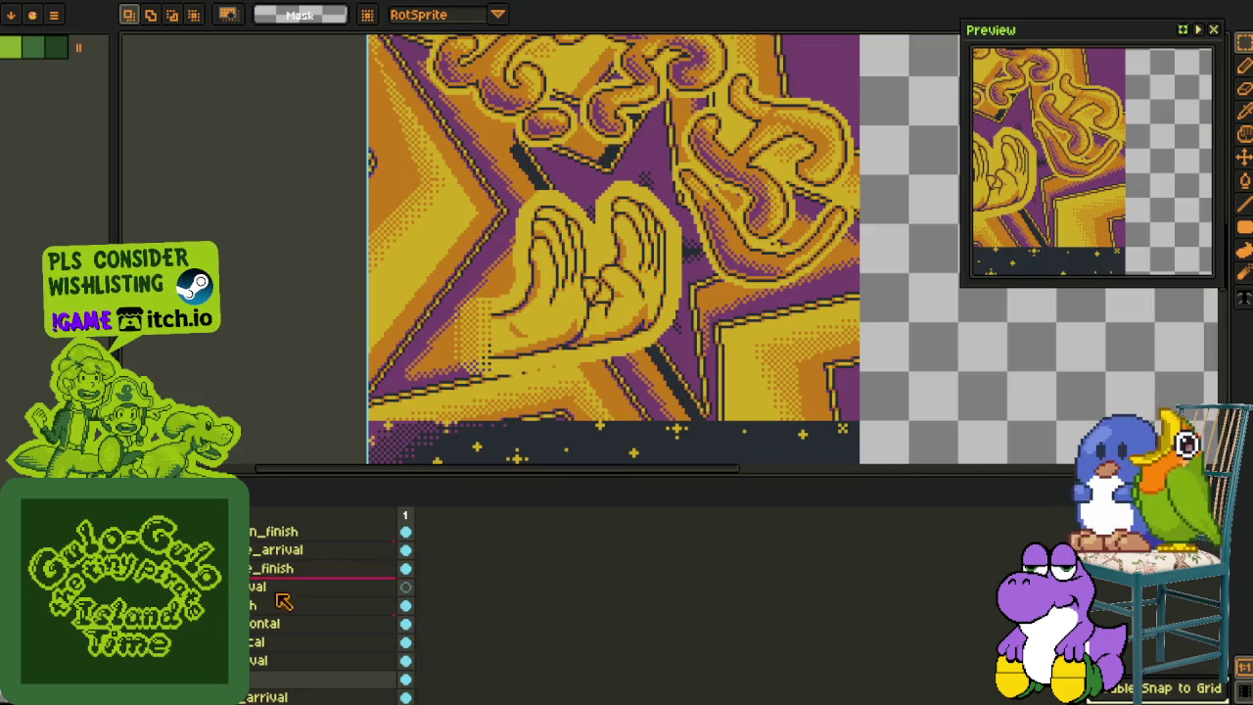
pyautogui.rightClick(249, 696)
pyautogui.click(279, 674)
pyautogui.hotkey('ctrl', 's')
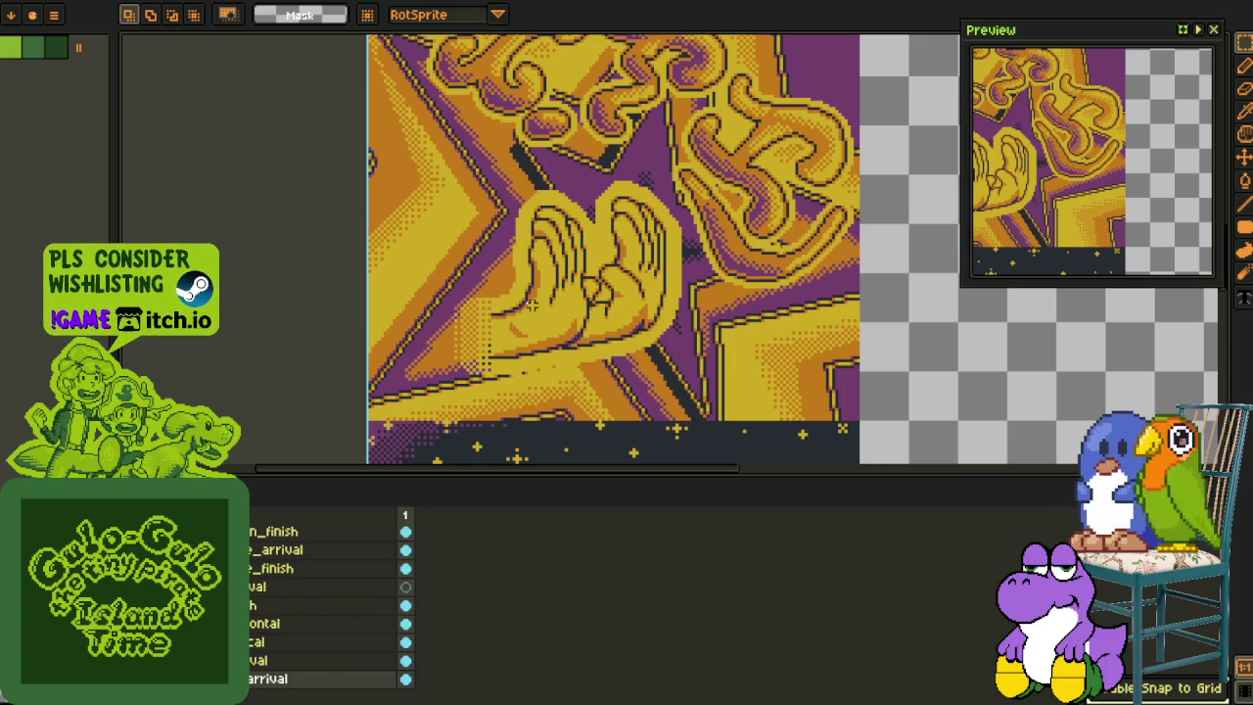
# Step: With the timeline hidden, inspect and select the area around the jumping character panel
pyautogui.press('Tab')
pyautogui.scroll(-3, 682, 306)
pyautogui.scroll(1, 725, 284)
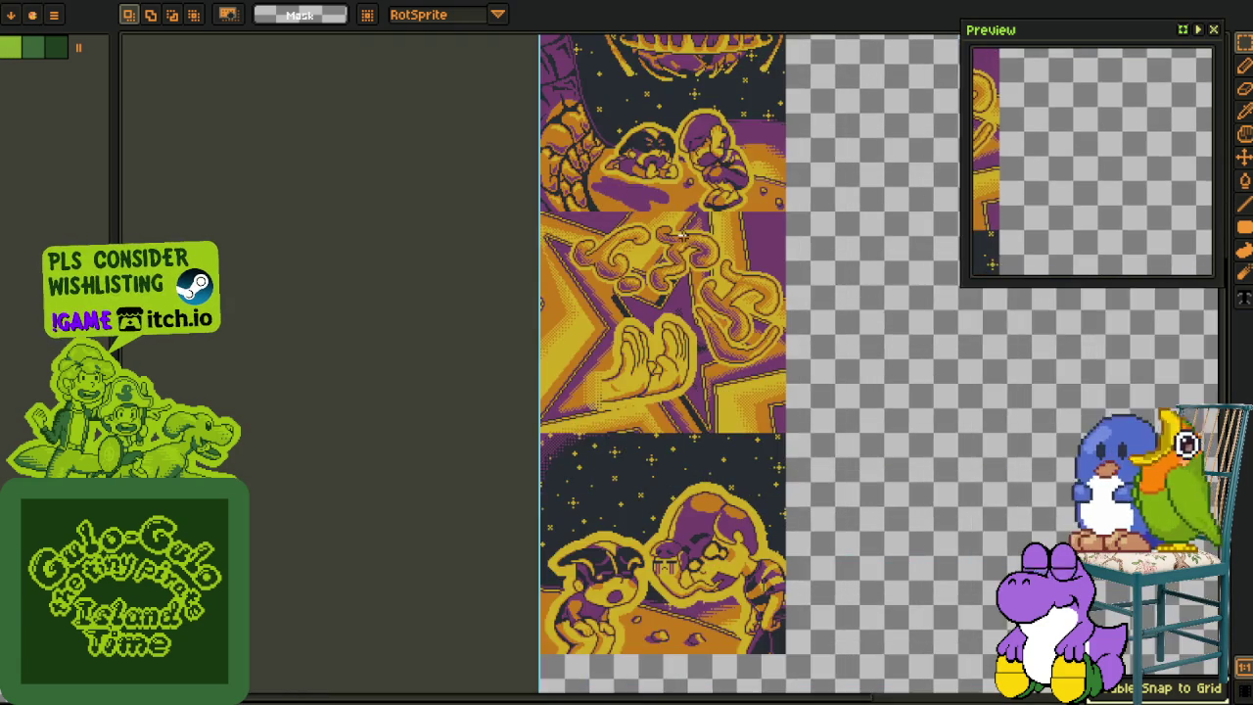
pyautogui.scroll(1, 724, 284)
pyautogui.moveTo(728, 271); pyautogui.dragTo(696, 400)
pyautogui.scroll(3, 509, 214)
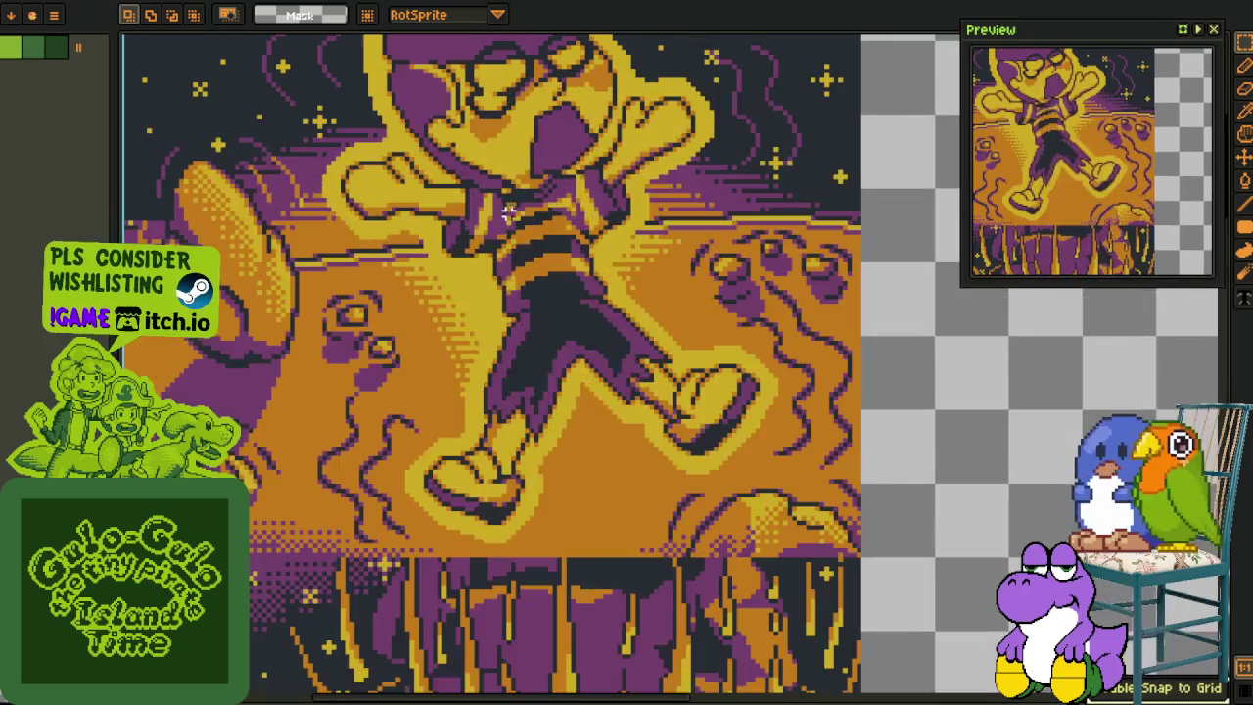
pyautogui.moveTo(416, 112)
pyautogui.mouseDown()
pyautogui.moveTo(637, 405)
pyautogui.moveTo(791, 490)
pyautogui.mouseUp()
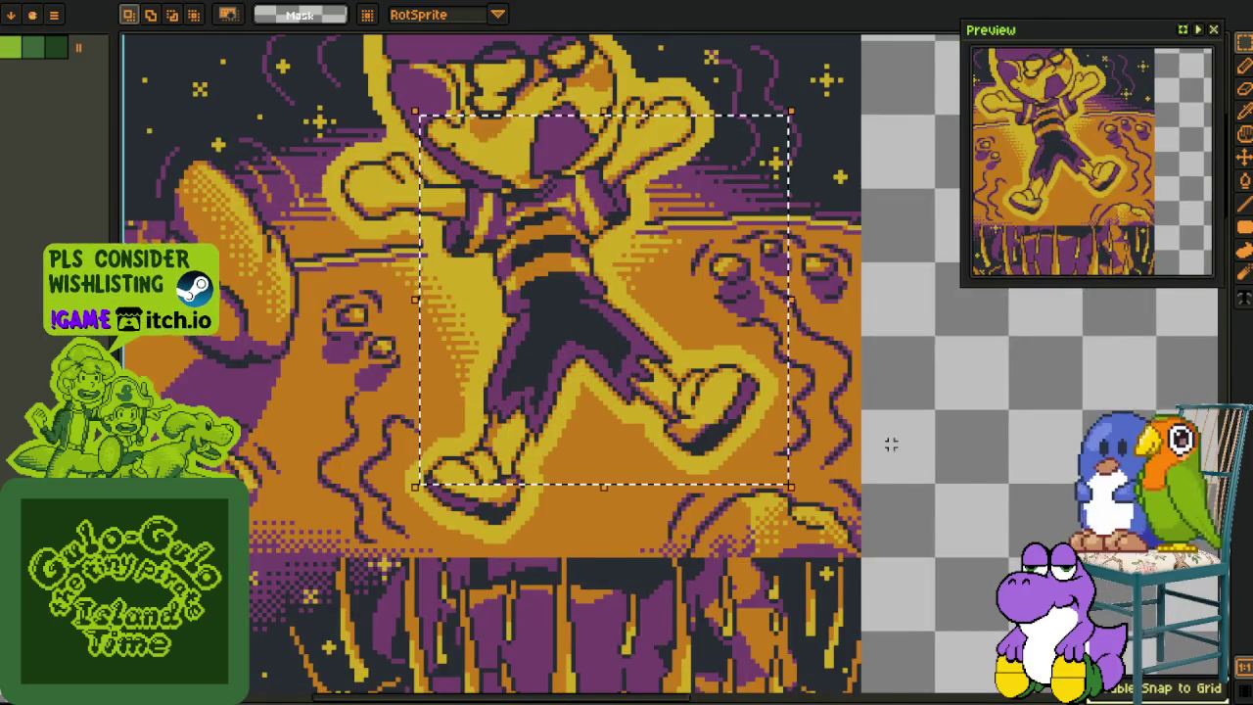
pyautogui.scroll(-3, 881, 441)
pyautogui.moveTo(727, 409); pyautogui.dragTo(635, 445)
pyautogui.scroll(3, 636, 254)
pyautogui.moveTo(378, 244)
pyautogui.mouseDown()
pyautogui.moveTo(518, 383)
pyautogui.moveTo(593, 382)
pyautogui.mouseUp()
# Step: Pan down the strip and select the lower character scene
pyautogui.scroll(-3, 771, 343)
pyautogui.scroll(-2, 744, 294)
pyautogui.scroll(4, 744, 294)
pyautogui.scroll(1, 588, 244)
pyautogui.moveTo(586, 312); pyautogui.dragTo(585, 29)
pyautogui.moveTo(586, 440); pyautogui.dragTo(607, 187)
pyautogui.moveTo(277, 232); pyautogui.dragTo(721, 627)
pyautogui.scroll(-2, 937, 481)
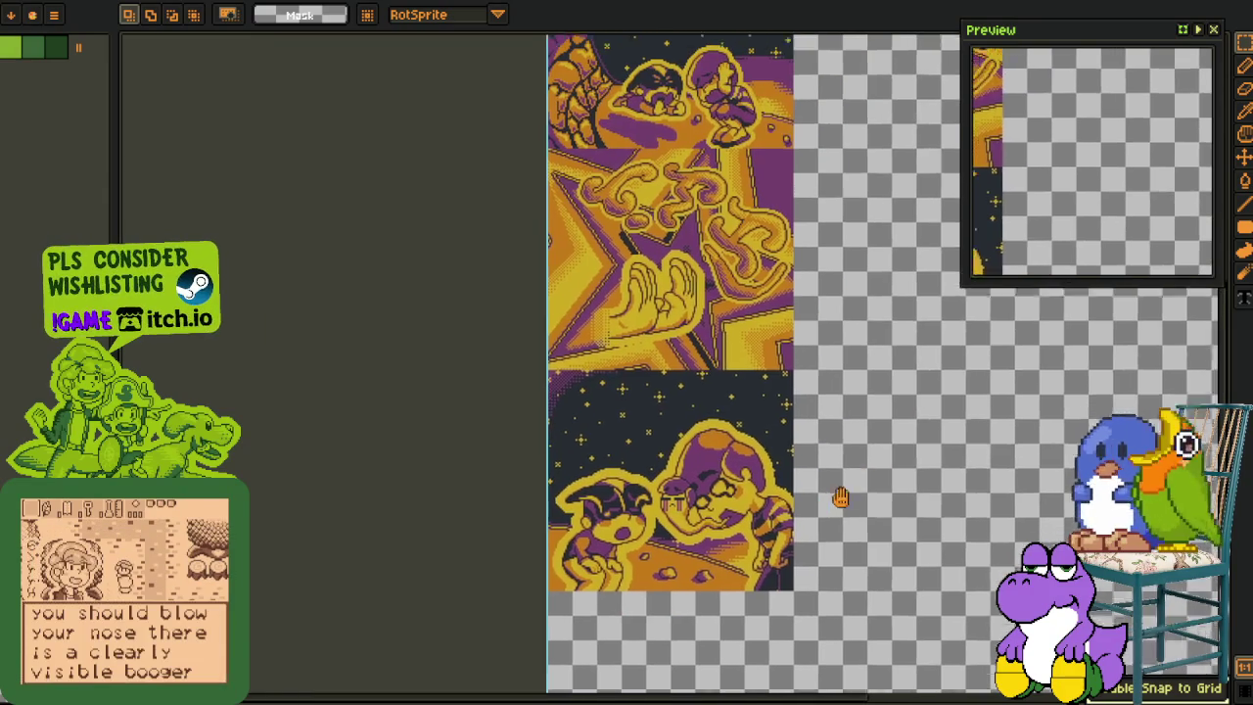
# Step: Zoom in on the clasped-hands panel, review the upper panels, and settle on the hand panel
pyautogui.moveTo(813, 385)
pyautogui.mouseDown()
pyautogui.moveTo(774, 479)
pyautogui.moveTo(719, 309)
pyautogui.mouseUp()
pyautogui.scroll(2, 719, 309)
pyautogui.scroll(2, 744, 343)
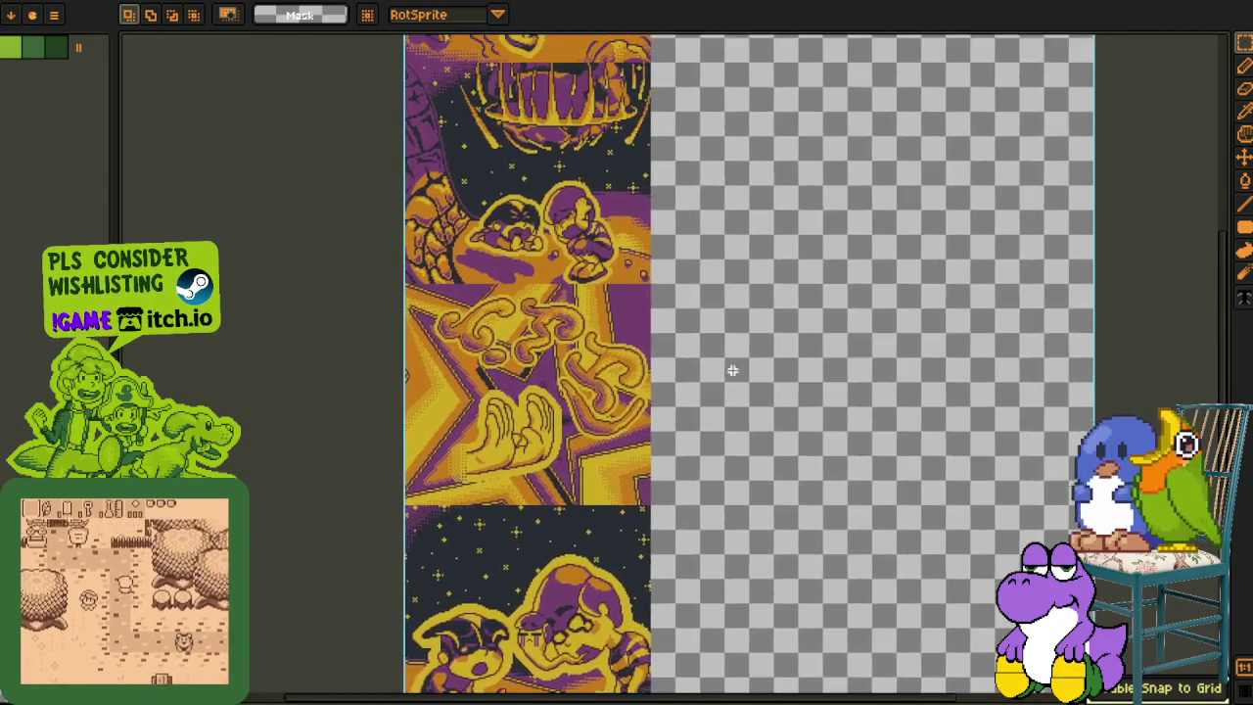
pyautogui.scroll(2, 783, 392)
pyautogui.scroll(2, 833, 461)
pyautogui.scroll(-3, 833, 462)
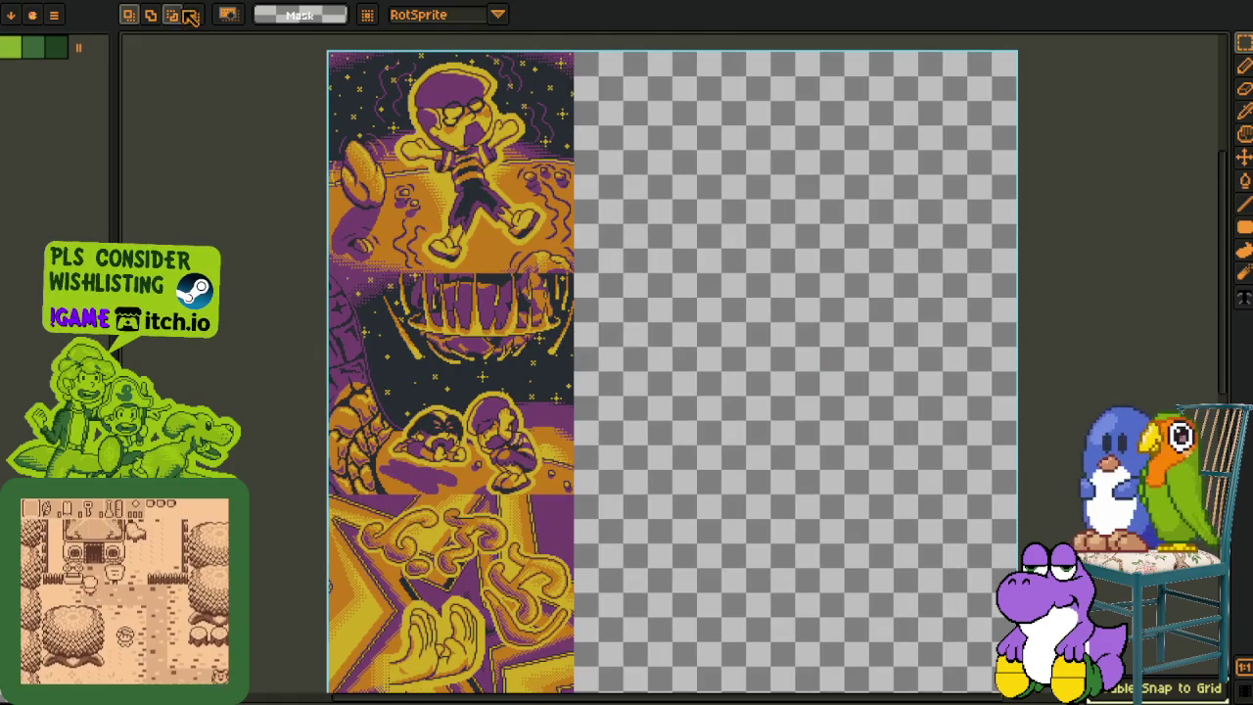
pyautogui.scroll(-1, 483, 215)
pyautogui.scroll(1, 479, 293)
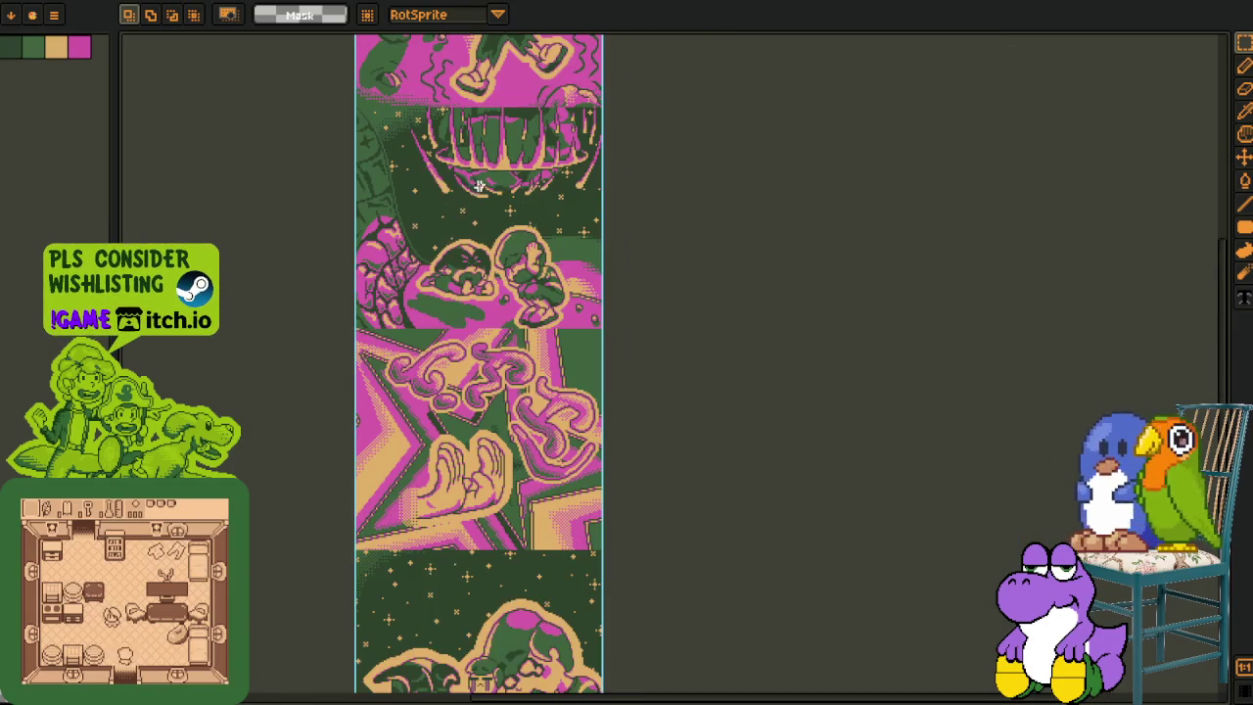
pyautogui.scroll(3, 480, 294)
pyautogui.scroll(2, 480, 294)
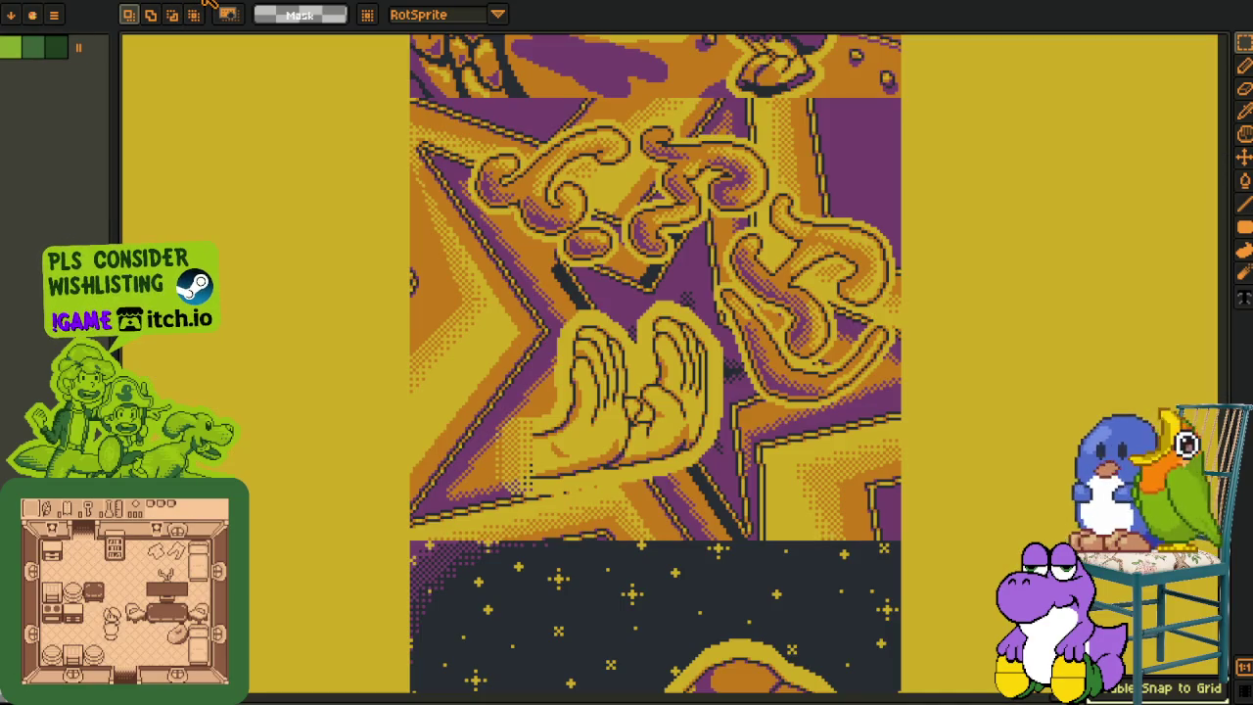
pyautogui.scroll(-1, 501, 294)
pyautogui.scroll(-1, 501, 294)
pyautogui.scroll(1, 529, 333)
pyautogui.moveTo(543, 334); pyautogui.dragTo(589, 406)
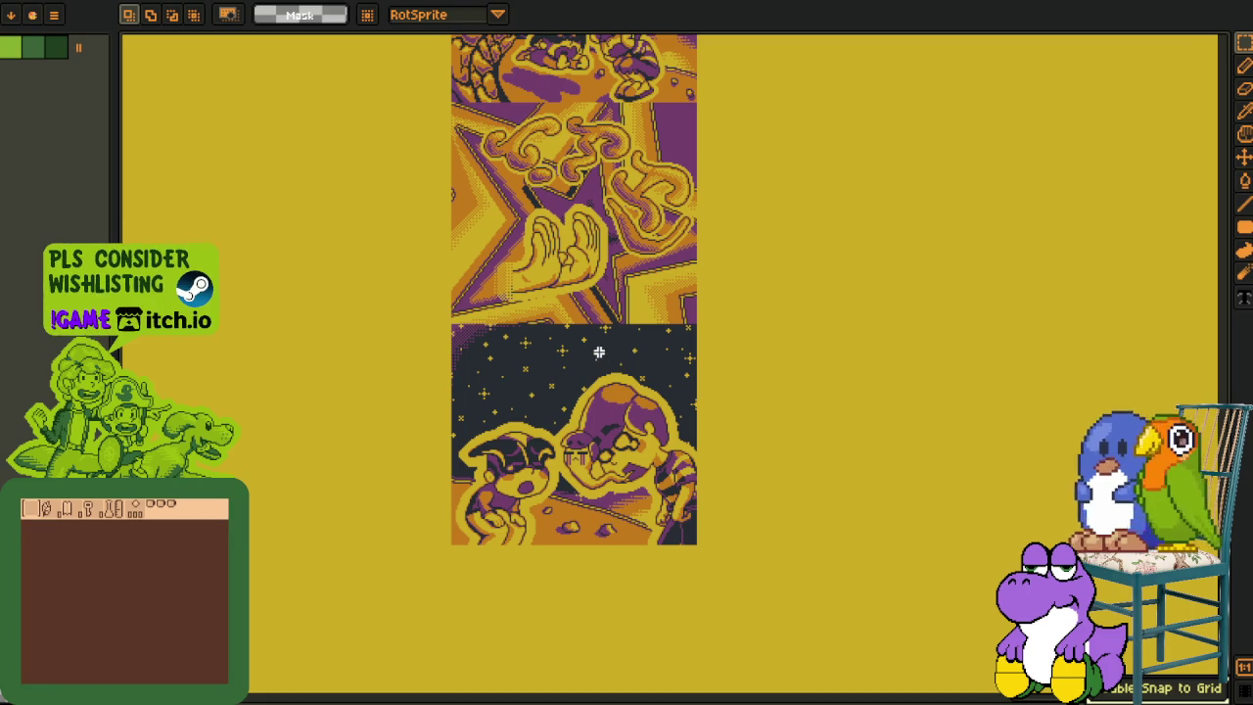
pyautogui.moveTo(611, 313); pyautogui.dragTo(572, 573)
pyautogui.moveTo(573, 489); pyautogui.dragTo(568, 578)
pyautogui.moveTo(566, 352)
pyautogui.mouseDown()
pyautogui.moveTo(566, 390)
pyautogui.moveTo(563, 206)
pyautogui.mouseUp()
pyautogui.moveTo(554, 313)
pyautogui.mouseDown()
pyautogui.moveTo(552, 484)
pyautogui.moveTo(544, 423)
pyautogui.moveTo(568, 395)
pyautogui.moveTo(554, 350)
pyautogui.mouseUp()
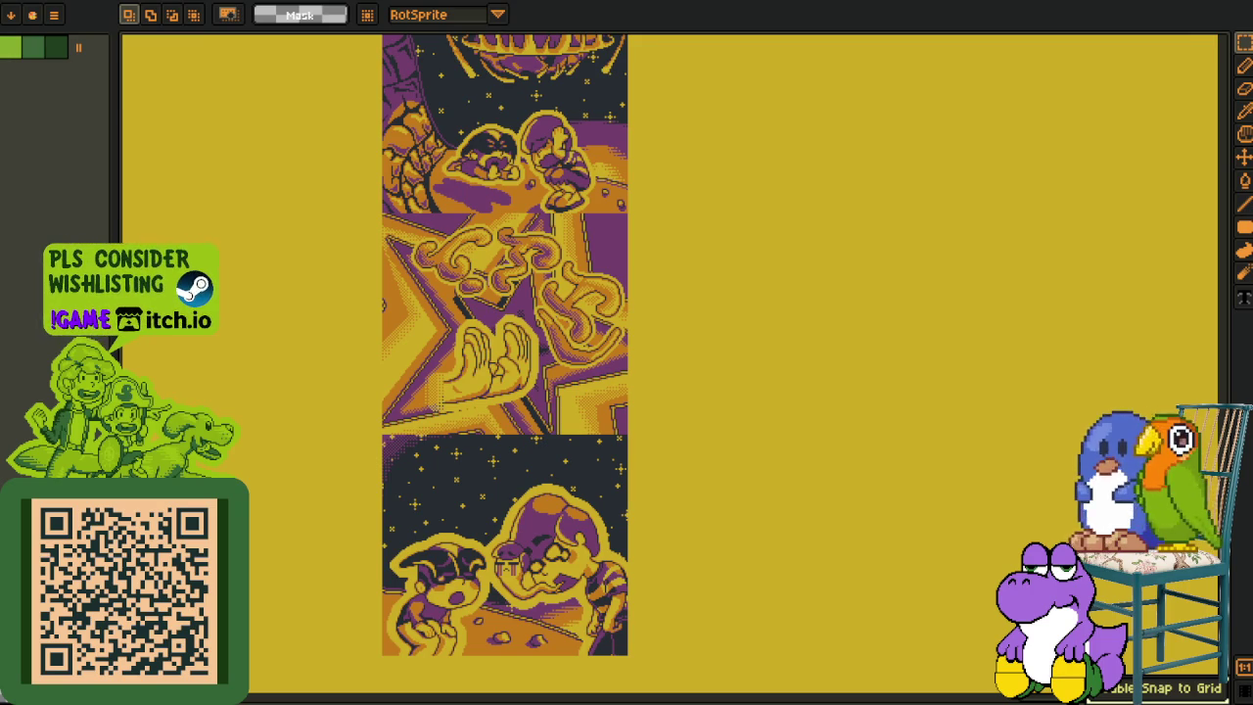
# Step: Show the whole yellow-and-purple cutscene sheet with its comic tiles and text columns
pyautogui.press('Return')
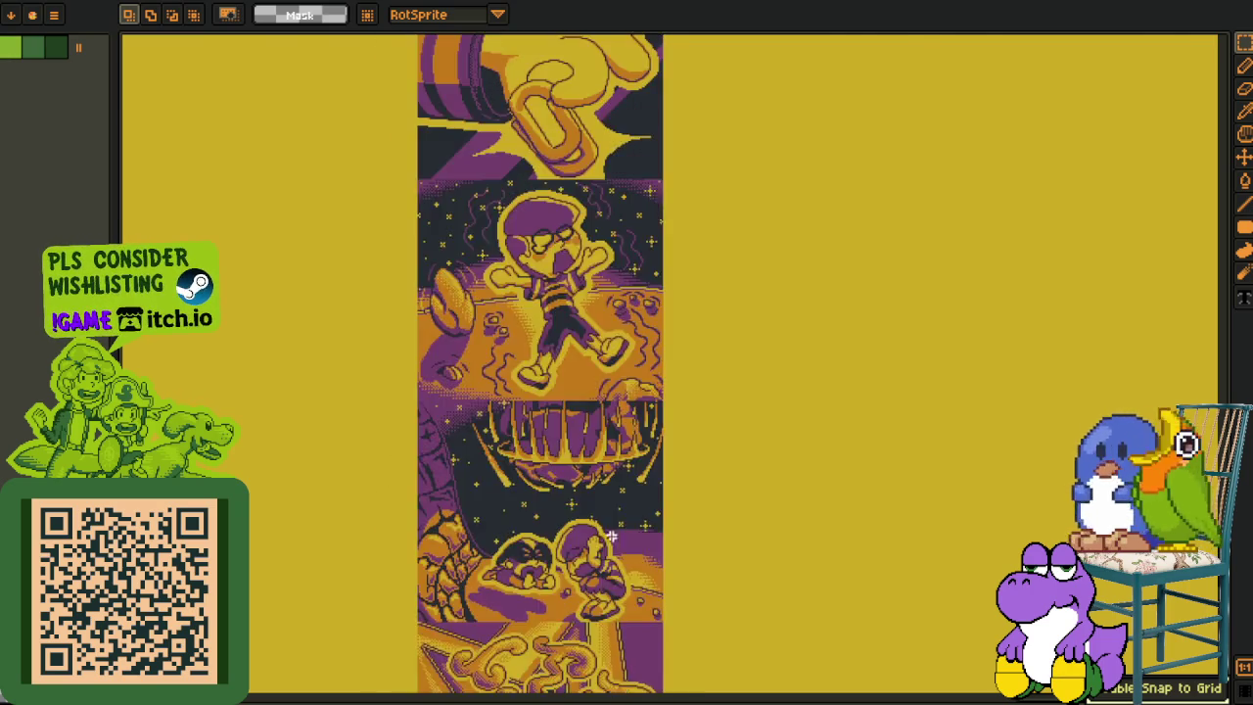
pyautogui.scroll(-3, 566, 612)
pyautogui.scroll(-2, 566, 612)
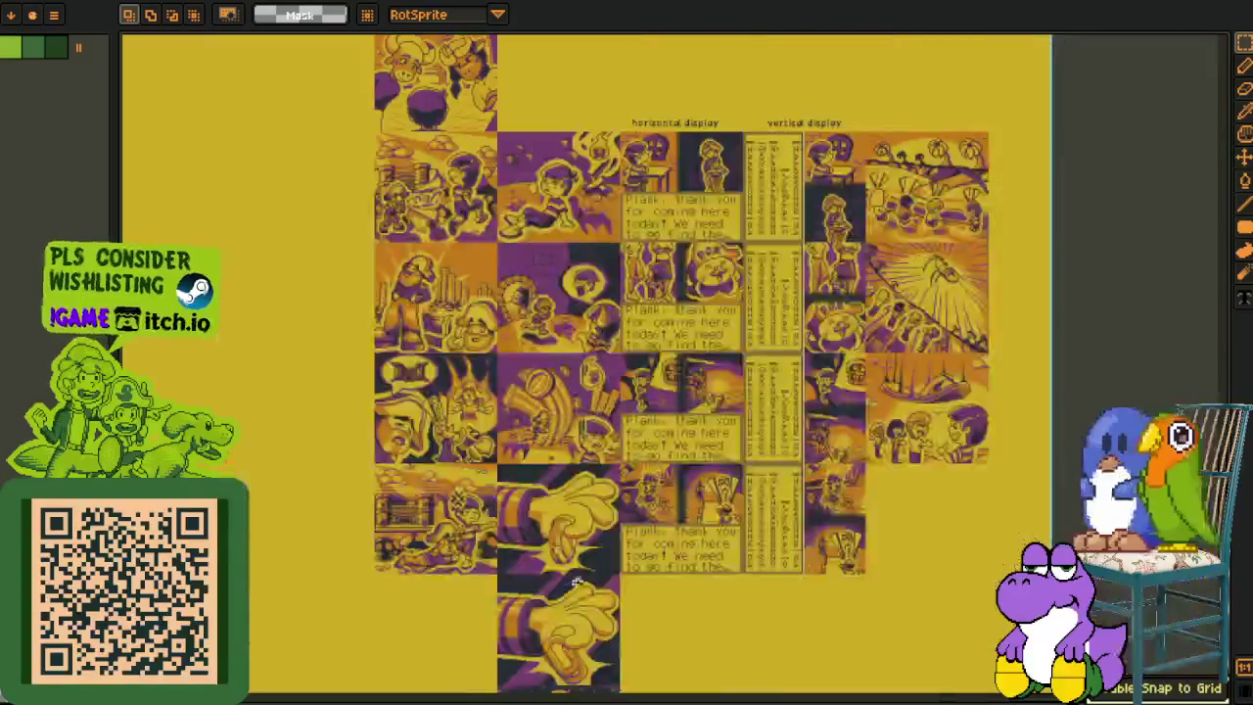